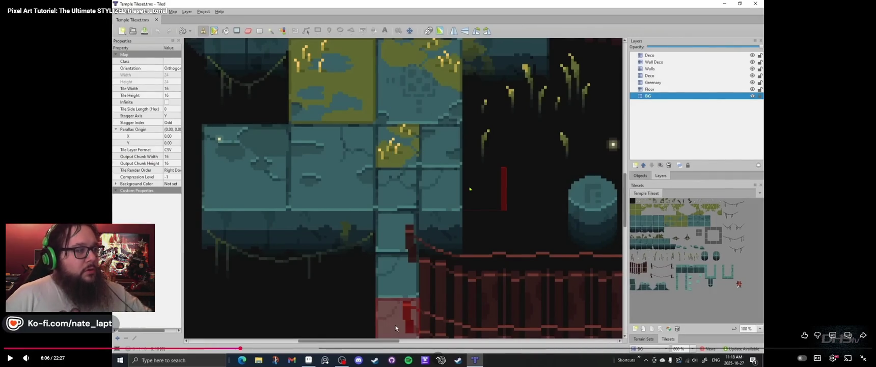
Step: Resume the tutorial video to keep reviewing the Tiled temple test map
{"action": "left_click", "coordinate": [396, 327]}
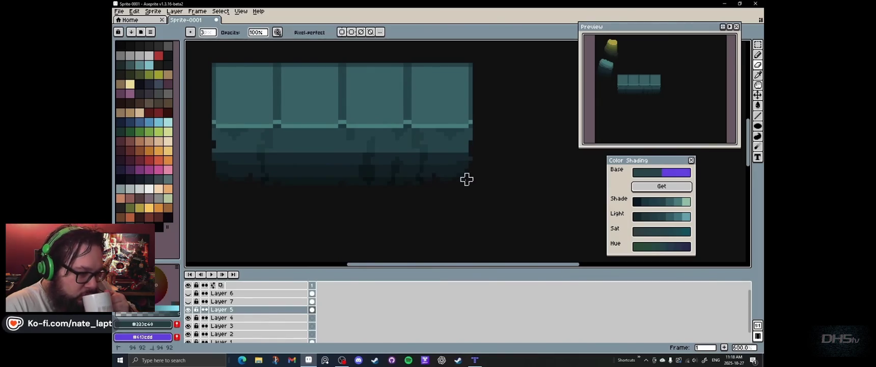
Step: Show the red character layer and set Layer 7's opacity to 79%
{"action": "scroll", "coordinate": [450, 182], "scroll_direction": "down", "scroll_amount": 4}
{"action": "left_click", "coordinate": [188, 293]}
{"action": "double_click", "coordinate": [305, 301]}
{"action": "left_click_drag", "start_coordinate": [567, 256], "coordinate": [611, 252]}
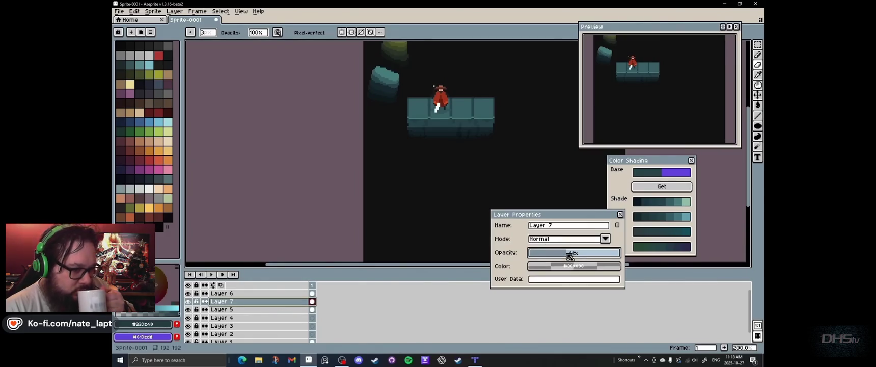
{"action": "left_click", "coordinate": [619, 226]}
Step: Select Layers 6 and 7 and reposition the red character near the right tile
{"action": "left_click_drag", "start_coordinate": [312, 300], "coordinate": [312, 294]}
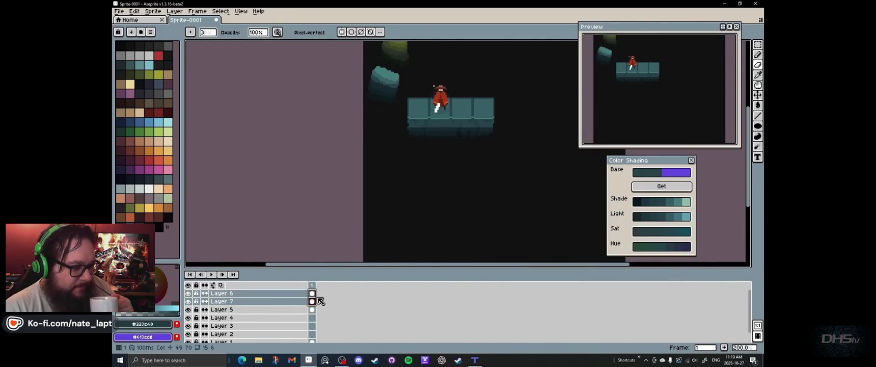
{"action": "key", "text": "v"}
{"action": "mouse_move", "coordinate": [448, 104]}
{"action": "left_mouse_down"}
{"action": "mouse_move", "coordinate": [425, 104]}
{"action": "mouse_move", "coordinate": [447, 101]}
{"action": "left_mouse_up"}
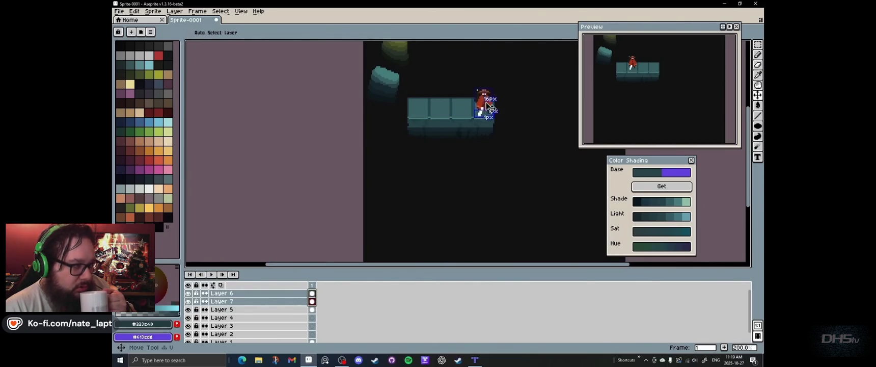
{"action": "left_click_drag", "start_coordinate": [447, 100], "coordinate": [448, 105]}
Step: Hide Layers 6 and 7, glance at the Tiled test map, and return to Aseprite
{"action": "left_click", "coordinate": [188, 301]}
{"action": "left_click", "coordinate": [187, 293]}
{"action": "scroll", "coordinate": [456, 192], "scroll_direction": "down", "scroll_amount": 1}
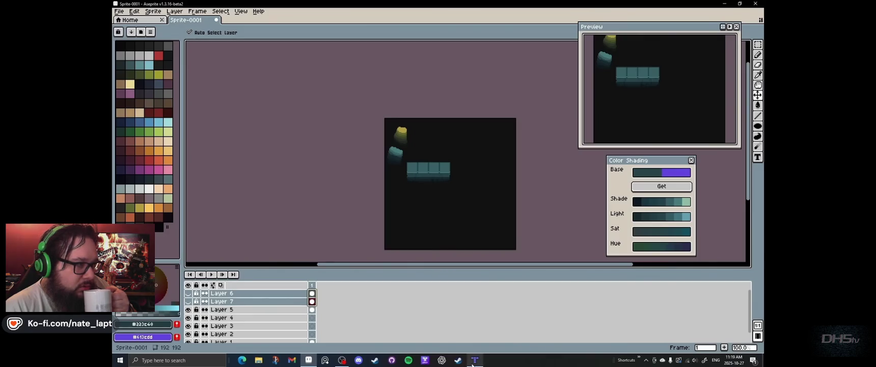
{"action": "scroll", "coordinate": [426, 171], "scroll_direction": "up", "scroll_amount": 2}
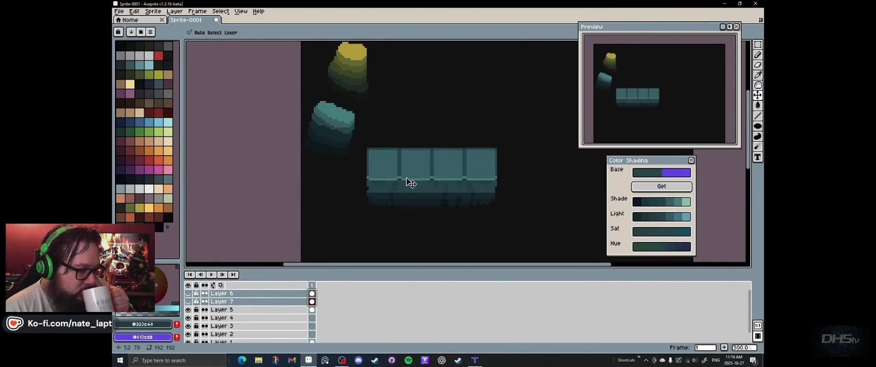
{"action": "left_click", "coordinate": [475, 360]}
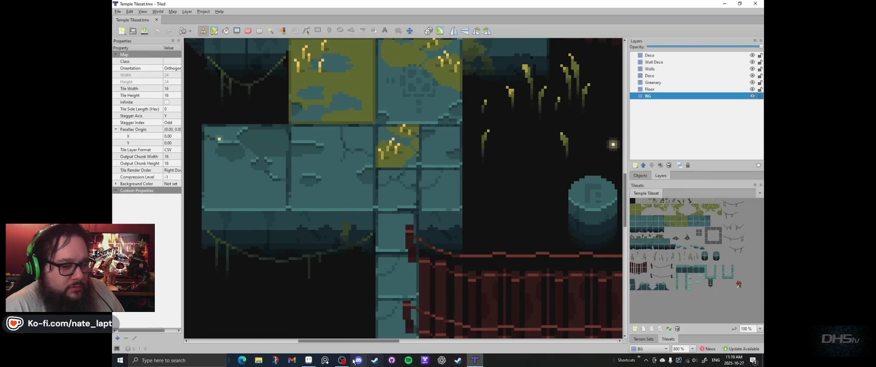
{"action": "left_click", "coordinate": [309, 360]}
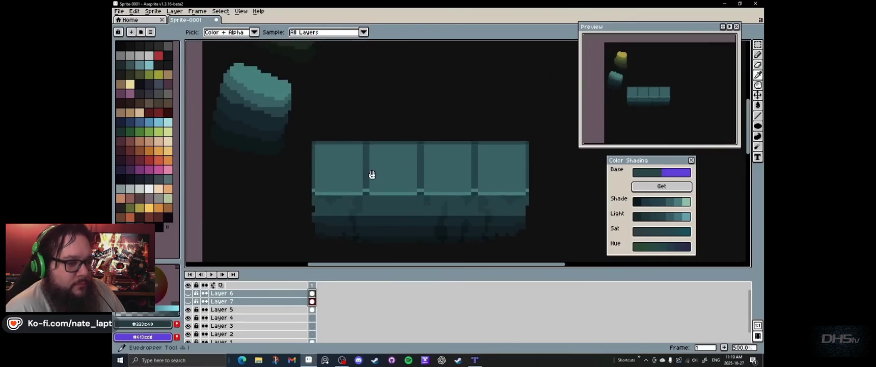
Step: Sample the darkest, dark and mid-dark teal shades from the wall tiles
{"action": "left_click", "coordinate": [382, 206], "text": "alt"}
{"action": "scroll", "coordinate": [375, 182], "scroll_direction": "up", "scroll_amount": 1}
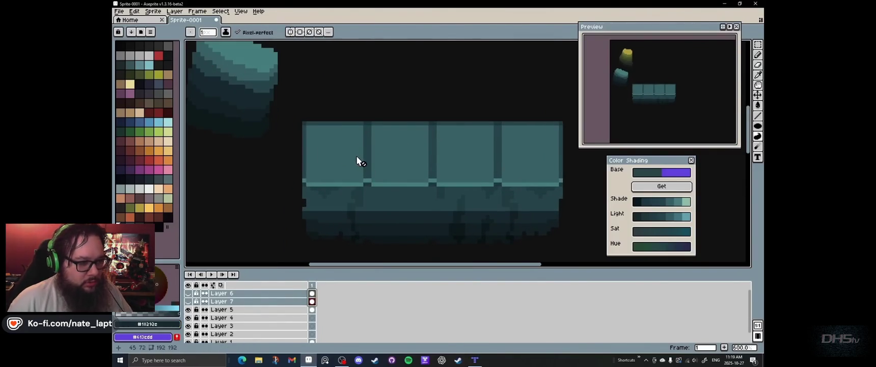
{"action": "scroll", "coordinate": [358, 161], "scroll_direction": "up", "scroll_amount": 1}
{"action": "scroll", "coordinate": [351, 173], "scroll_direction": "down", "scroll_amount": 1}
{"action": "scroll", "coordinate": [355, 167], "scroll_direction": "down", "scroll_amount": 1}
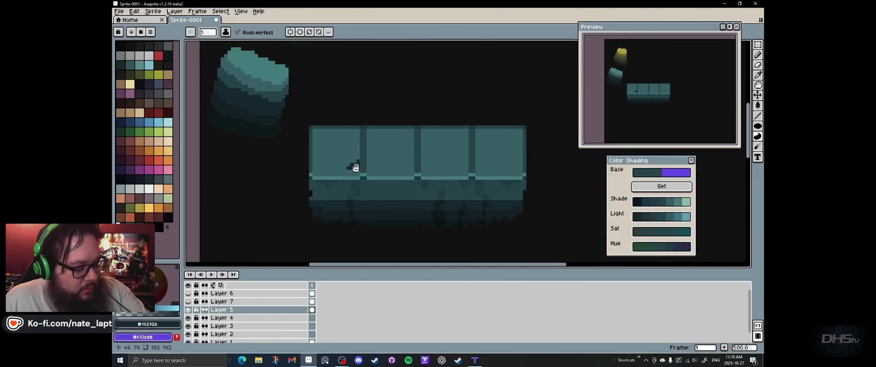
{"action": "scroll", "coordinate": [356, 167], "scroll_direction": "up", "scroll_amount": 1}
{"action": "left_click", "coordinate": [360, 160], "text": "alt"}
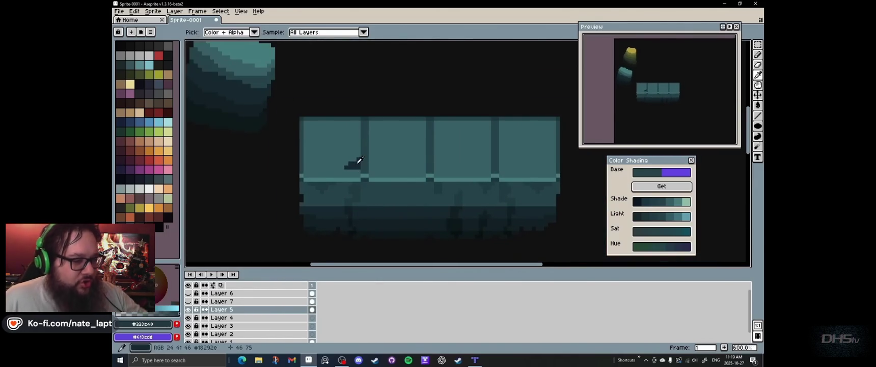
{"action": "scroll", "coordinate": [359, 160], "scroll_direction": "up", "scroll_amount": 3}
{"action": "scroll", "coordinate": [367, 168], "scroll_direction": "down", "scroll_amount": 5}
{"action": "key", "text": "g"}
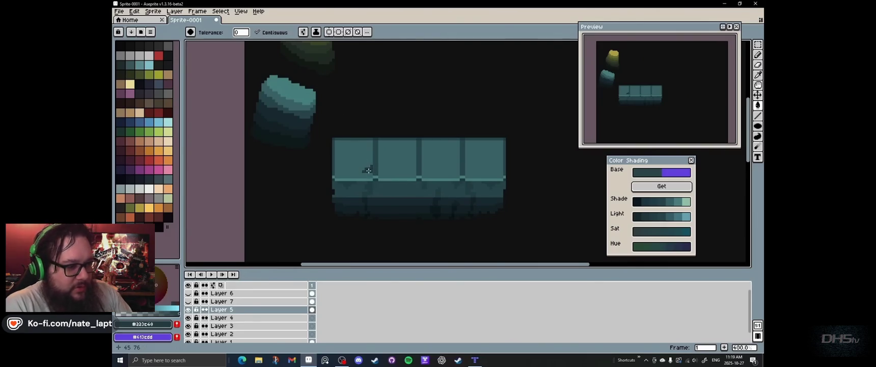
{"action": "scroll", "coordinate": [372, 174], "scroll_direction": "up", "scroll_amount": 3}
{"action": "left_click", "coordinate": [374, 182], "text": "alt"}
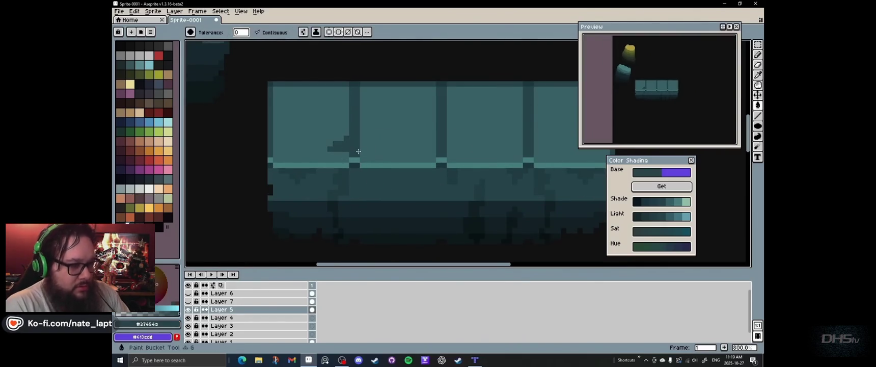
{"action": "scroll", "coordinate": [335, 128], "scroll_direction": "up", "scroll_amount": 2}
Step: Draw a dark line down the first tile's seam with dark pixels beside it
{"action": "left_click_drag", "start_coordinate": [335, 128], "coordinate": [348, 133]}
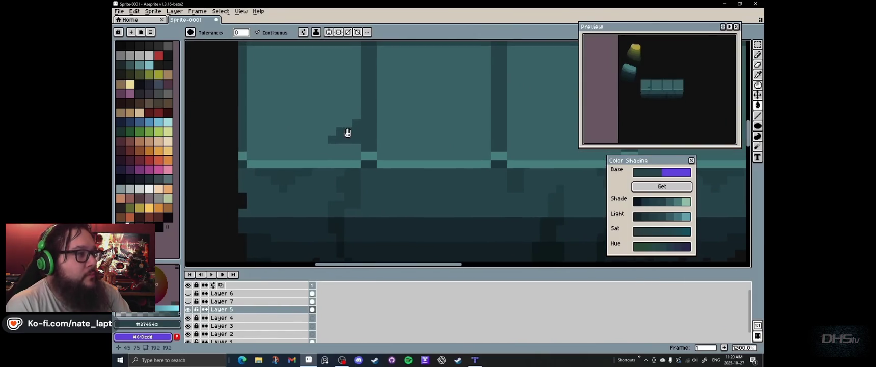
{"action": "left_click", "coordinate": [354, 186], "text": "alt"}
{"action": "key", "text": "l"}
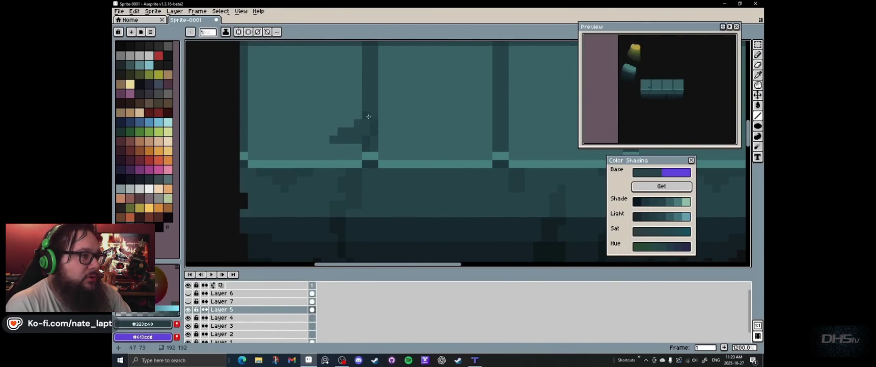
{"action": "left_click_drag", "start_coordinate": [367, 144], "coordinate": [373, 47]}
{"action": "left_click_drag", "start_coordinate": [373, 69], "coordinate": [413, 154]}
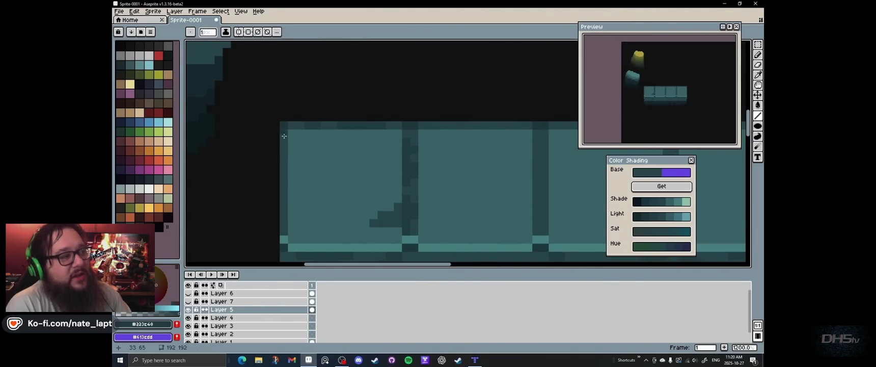
{"action": "mouse_move", "coordinate": [536, 167]}
{"action": "left_mouse_down"}
{"action": "mouse_move", "coordinate": [459, 122]}
{"action": "mouse_move", "coordinate": [453, 173]}
{"action": "left_mouse_up"}
Step: Draw a diagonal crack and a filled hook-shaped chip on the first tile
{"action": "left_click", "coordinate": [458, 178], "text": "alt"}
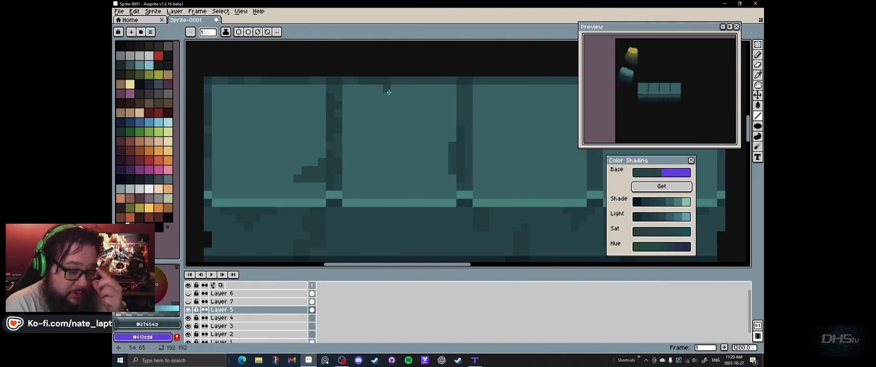
{"action": "key", "text": "b"}
{"action": "left_click_drag", "start_coordinate": [383, 90], "coordinate": [346, 102]}
{"action": "left_click", "coordinate": [387, 121]}
{"action": "left_click_drag", "start_coordinate": [400, 138], "coordinate": [524, 148]}
{"action": "mouse_move", "coordinate": [341, 136]}
{"action": "left_mouse_down"}
{"action": "mouse_move", "coordinate": [389, 137]}
{"action": "mouse_move", "coordinate": [359, 165]}
{"action": "mouse_move", "coordinate": [336, 164]}
{"action": "left_mouse_up"}
{"action": "mouse_move", "coordinate": [344, 153]}
{"action": "left_mouse_down"}
{"action": "mouse_move", "coordinate": [382, 148]}
{"action": "mouse_move", "coordinate": [349, 149]}
{"action": "left_mouse_up"}
Step: Add light-teal highlights along the crack and chip on the leftmost panel
{"action": "scroll", "coordinate": [357, 149], "scroll_direction": "down", "scroll_amount": 2}
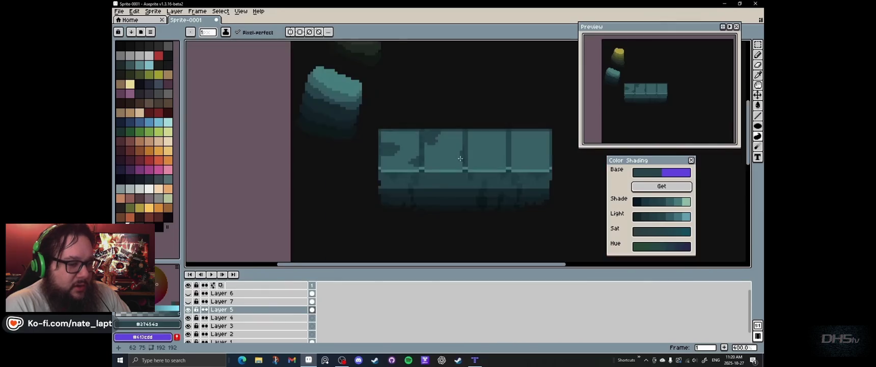
{"action": "scroll", "coordinate": [376, 153], "scroll_direction": "down", "scroll_amount": 1}
{"action": "scroll", "coordinate": [397, 163], "scroll_direction": "up", "scroll_amount": 3}
{"action": "left_click_drag", "start_coordinate": [398, 163], "coordinate": [414, 178]}
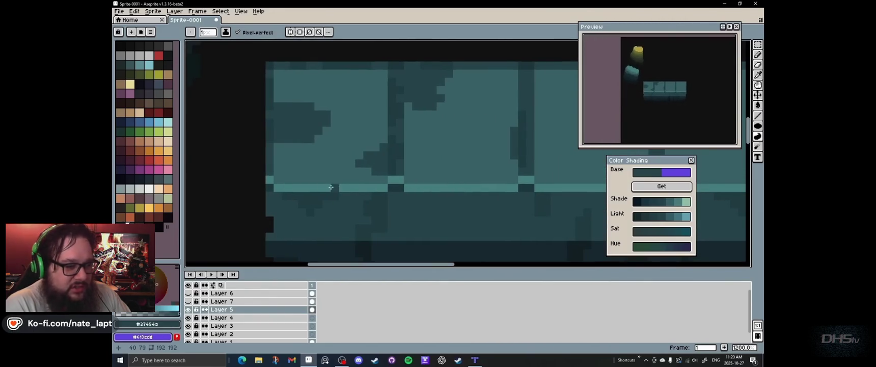
{"action": "left_click", "coordinate": [340, 185], "text": "alt"}
{"action": "left_click_drag", "start_coordinate": [364, 152], "coordinate": [385, 138]}
{"action": "mouse_move", "coordinate": [319, 106]}
{"action": "left_mouse_down"}
{"action": "mouse_move", "coordinate": [329, 106]}
{"action": "mouse_move", "coordinate": [276, 98]}
{"action": "left_mouse_up"}
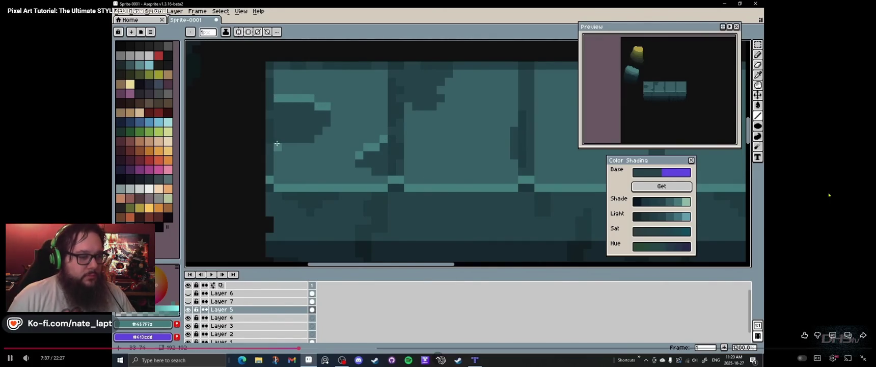
Step: Pause and then resume the tutorial video
{"action": "left_click", "coordinate": [352, 84]}
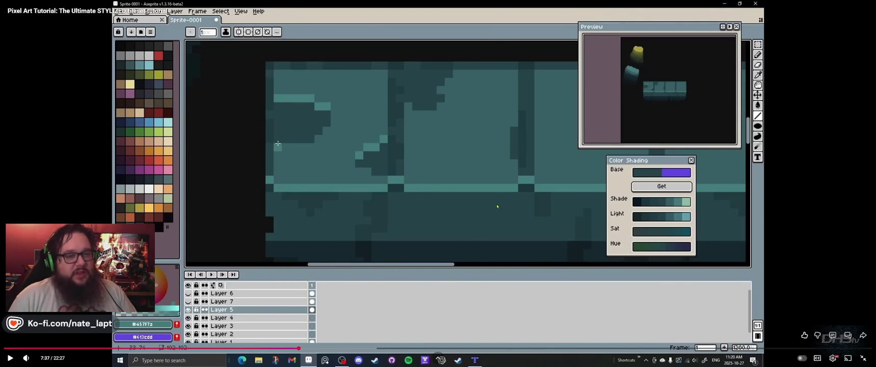
{"action": "key", "text": "space"}
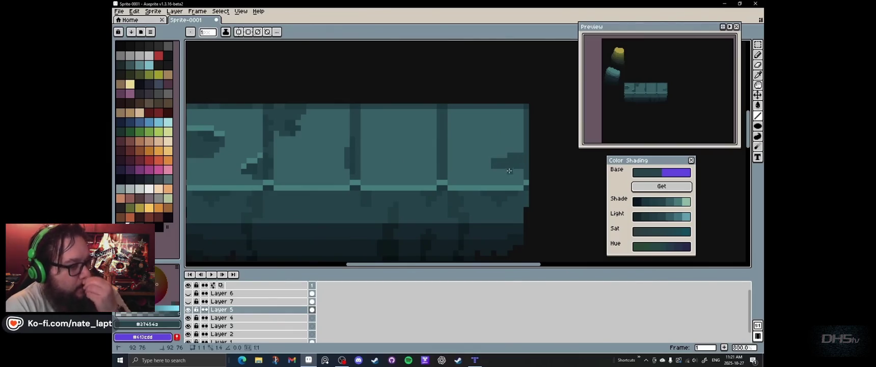
Step: Pick light and dark teal shades and start a dark crack line on the rightmost tile
{"action": "key", "text": "b"}
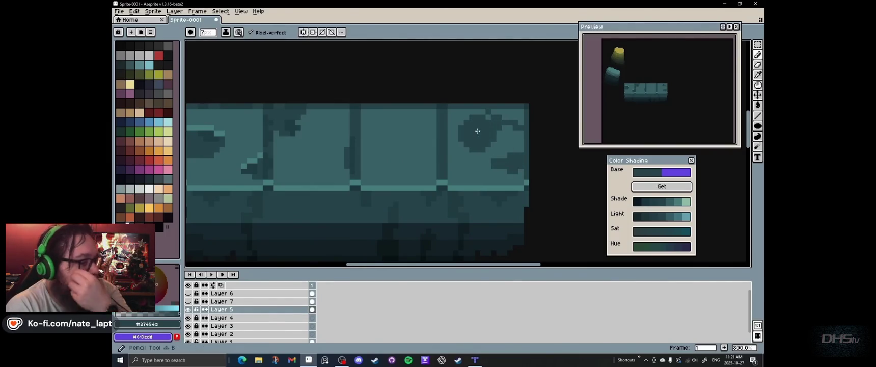
{"action": "left_click", "coordinate": [412, 133], "text": "alt"}
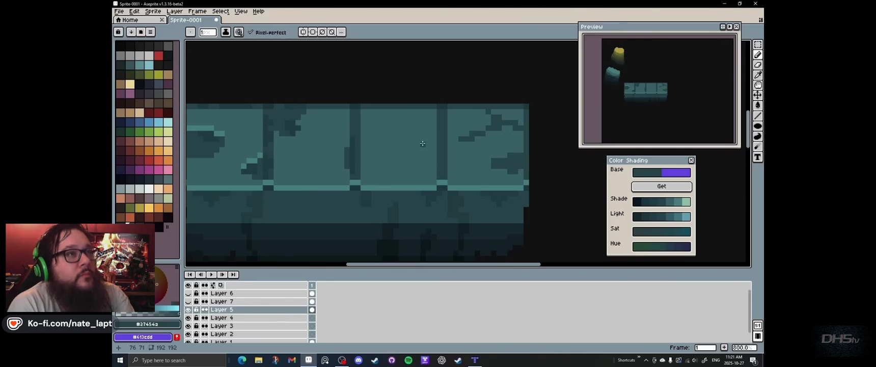
{"action": "key", "text": "l"}
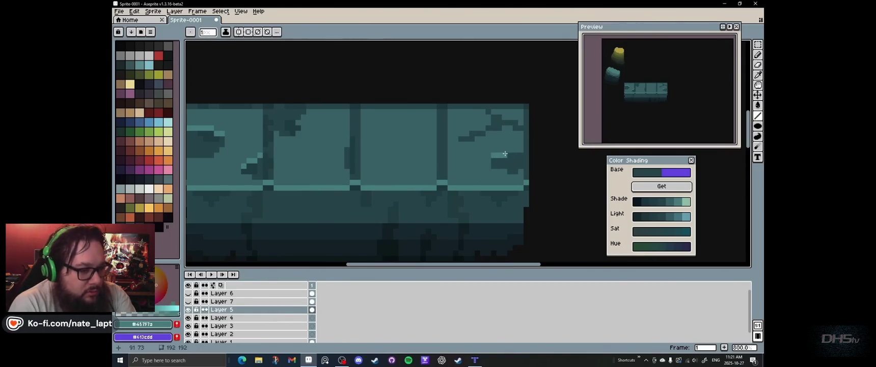
{"action": "left_click", "coordinate": [293, 123], "text": "alt"}
{"action": "left_click", "coordinate": [494, 126]}
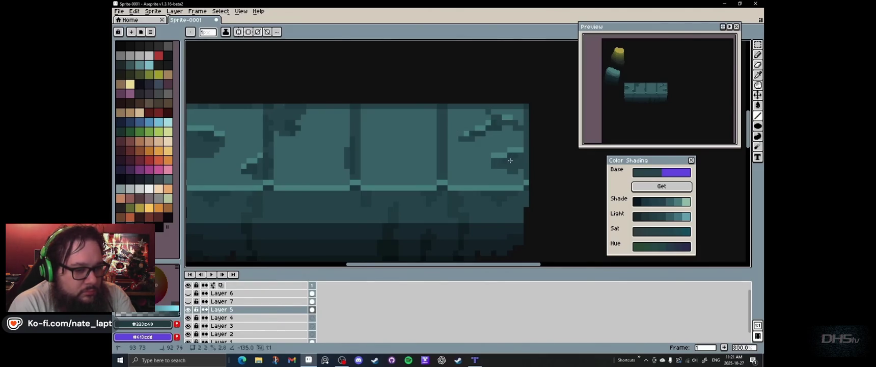
{"action": "scroll", "coordinate": [495, 160], "scroll_direction": "down", "scroll_amount": 6}
{"action": "scroll", "coordinate": [479, 147], "scroll_direction": "up", "scroll_amount": 3}
{"action": "scroll", "coordinate": [469, 138], "scroll_direction": "up", "scroll_amount": 2}
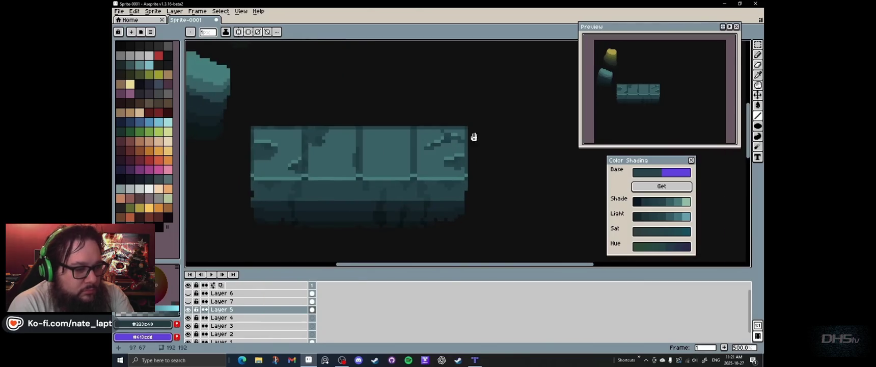
{"action": "scroll", "coordinate": [470, 138], "scroll_direction": "down", "scroll_amount": 1}
{"action": "left_click_drag", "start_coordinate": [253, 311], "coordinate": [263, 314]}
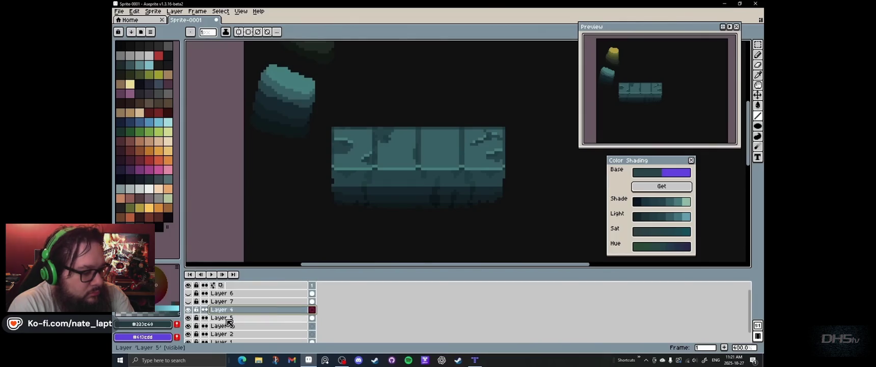
Step: Rename Layer 5 to 'Base Tile' and Layer 4 to 'Deco'
{"action": "left_click", "coordinate": [230, 318]}
{"action": "double_click", "coordinate": [229, 318]}
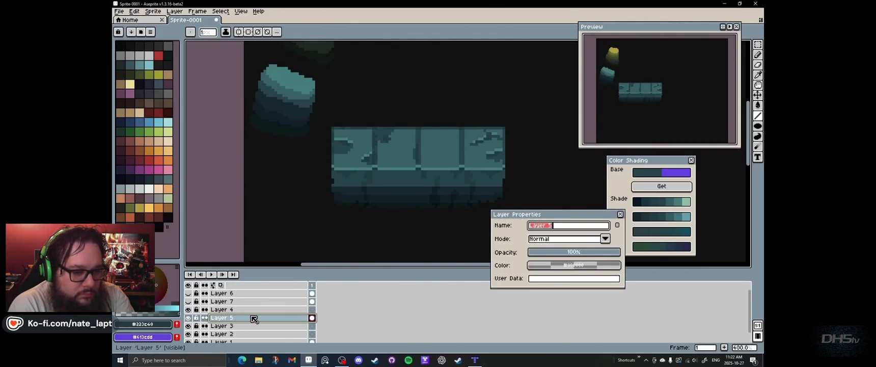
{"action": "type", "text": "se Tile"}
{"action": "key", "text": "Return"}
{"action": "double_click", "coordinate": [229, 309]}
{"action": "type", "text": "Deco"}
{"action": "key", "text": "Return"}
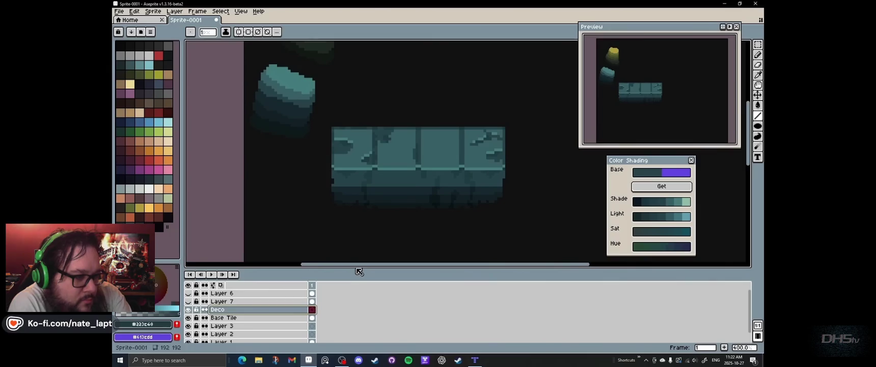
Step: Rename Layer 7 to 'shadow', Layer 6 to 'Player' and the bottom layer to 'BG'
{"action": "left_click_drag", "start_coordinate": [357, 271], "coordinate": [357, 259]}
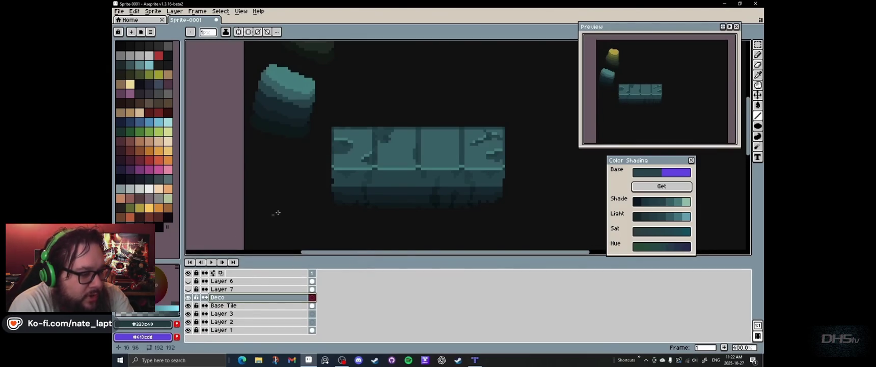
{"action": "double_click", "coordinate": [232, 289]}
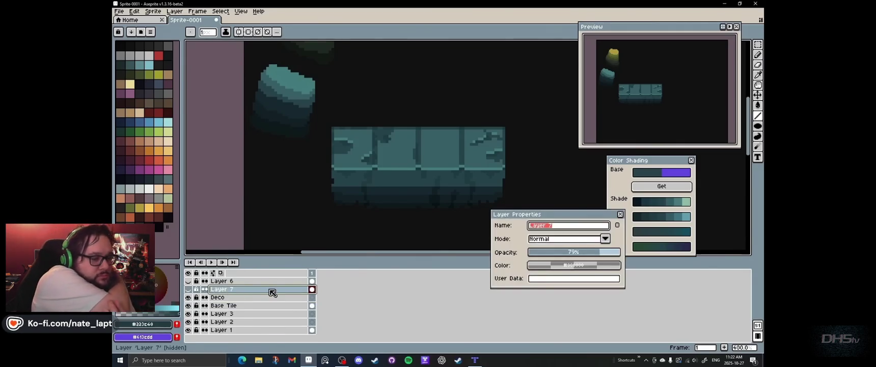
{"action": "type", "text": "adow"}
{"action": "key", "text": "Return"}
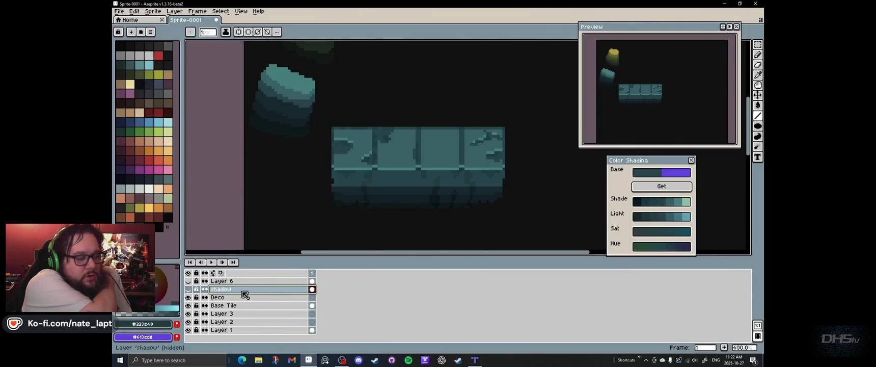
{"action": "double_click", "coordinate": [236, 282]}
{"action": "type", "text": "Player"}
{"action": "key", "text": "Return"}
{"action": "double_click", "coordinate": [236, 330]}
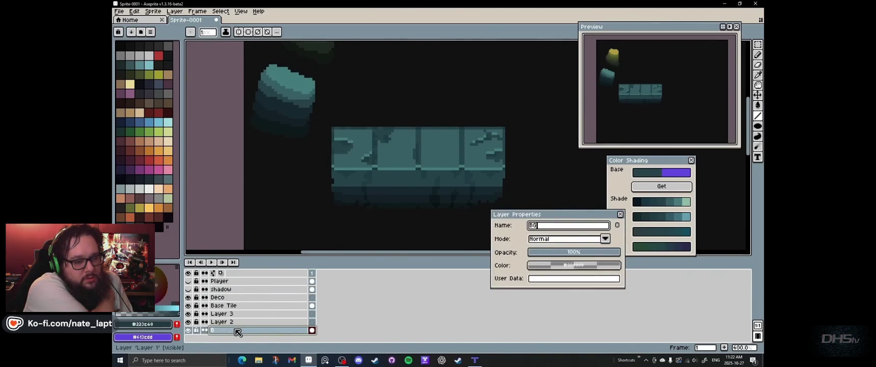
{"action": "key", "text": "Return"}
Step: Make Deco the active layer and sample the tile's teal colour
{"action": "scroll", "coordinate": [419, 154], "scroll_direction": "down", "scroll_amount": 1}
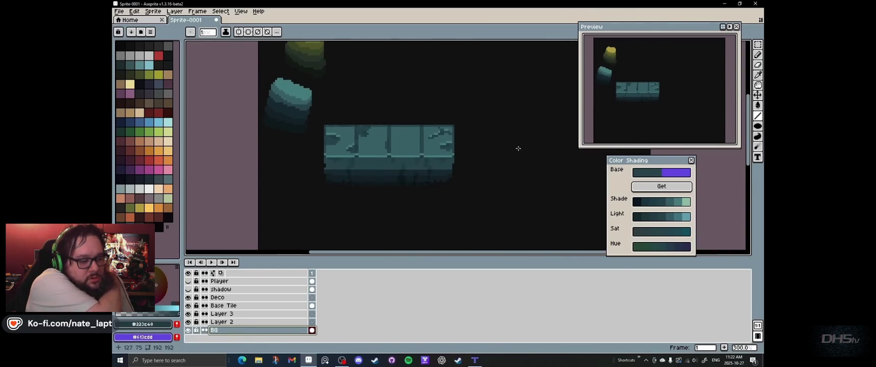
{"action": "scroll", "coordinate": [434, 131], "scroll_direction": "up", "scroll_amount": 1}
{"action": "scroll", "coordinate": [361, 164], "scroll_direction": "down", "scroll_amount": 1}
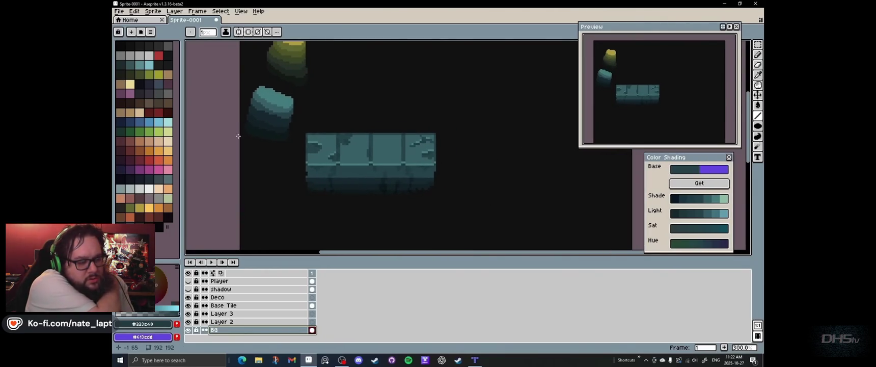
{"action": "left_click", "coordinate": [271, 299]}
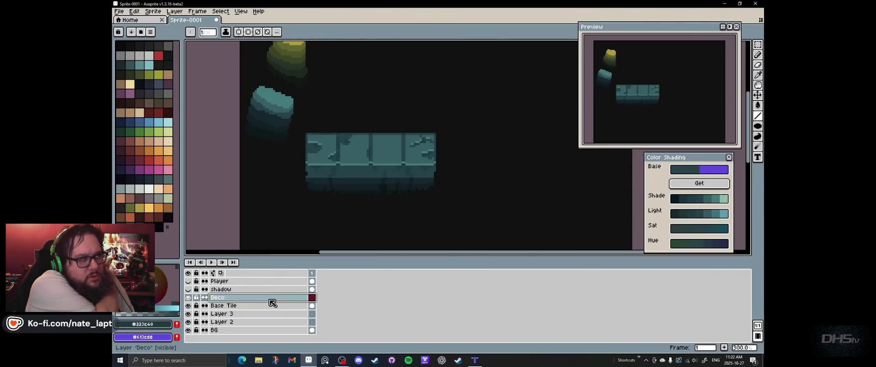
{"action": "left_click_drag", "start_coordinate": [376, 75], "coordinate": [323, 84]}
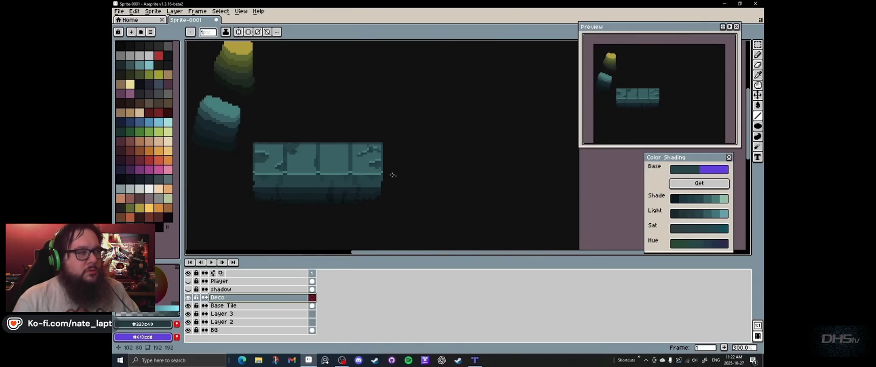
{"action": "key", "text": "i"}
{"action": "left_click", "coordinate": [336, 159]}
Step: Hide the BG layer and fill a square area right of the tile with teal
{"action": "left_click", "coordinate": [188, 329]}
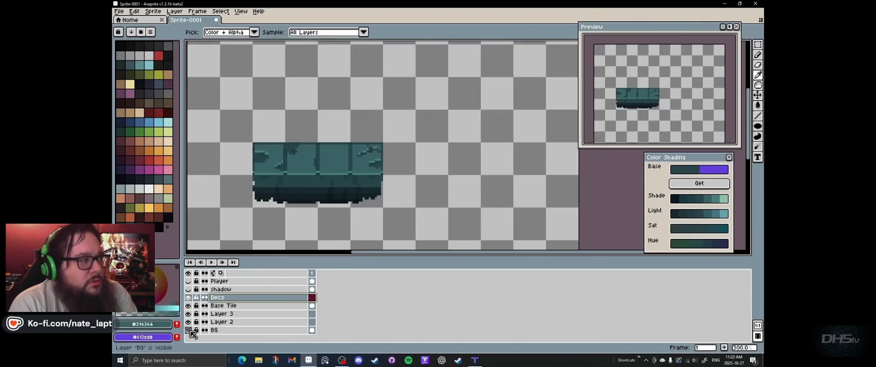
{"action": "key", "text": "b"}
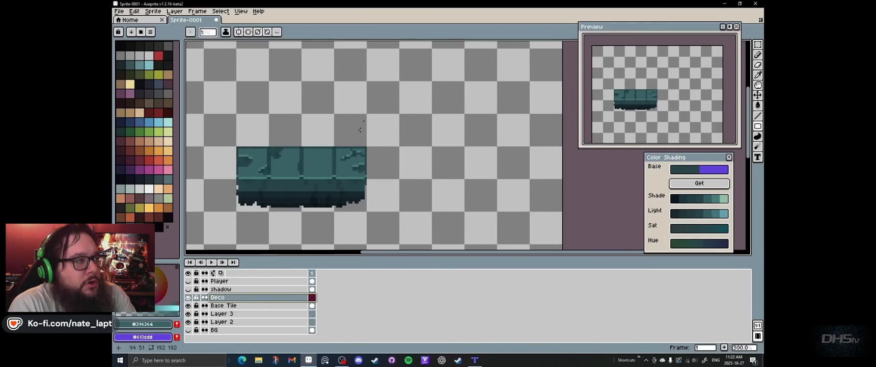
{"action": "key", "text": "u"}
{"action": "left_click_drag", "start_coordinate": [370, 117], "coordinate": [432, 181]}
{"action": "key", "text": "g"}
{"action": "left_click", "coordinate": [399, 147]}
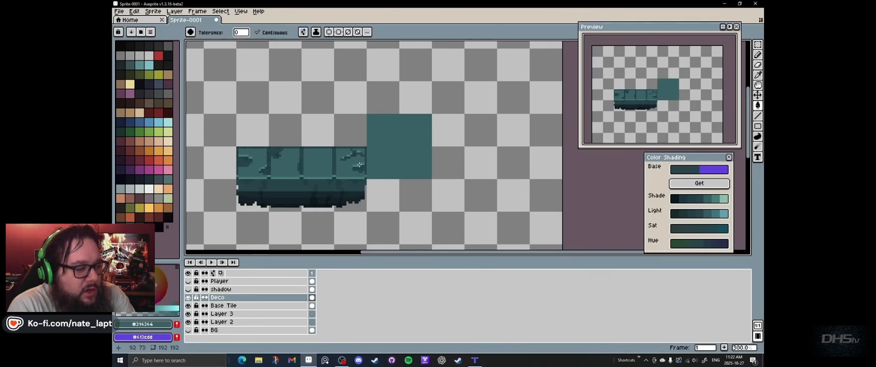
Step: Sample the darker base teal and draw a dark filled band under the square
{"action": "key", "text": "i"}
{"action": "scroll", "coordinate": [359, 164], "scroll_direction": "up", "scroll_amount": 1}
{"action": "left_click", "coordinate": [348, 176]}
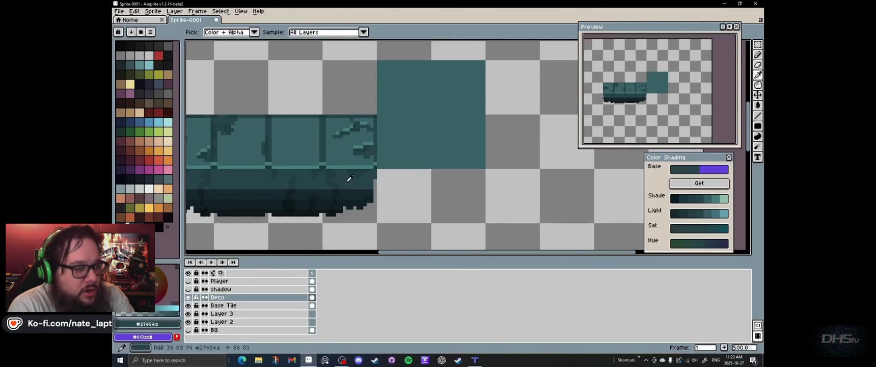
{"action": "key", "text": "shift+u"}
{"action": "left_click_drag", "start_coordinate": [377, 169], "coordinate": [484, 188]}
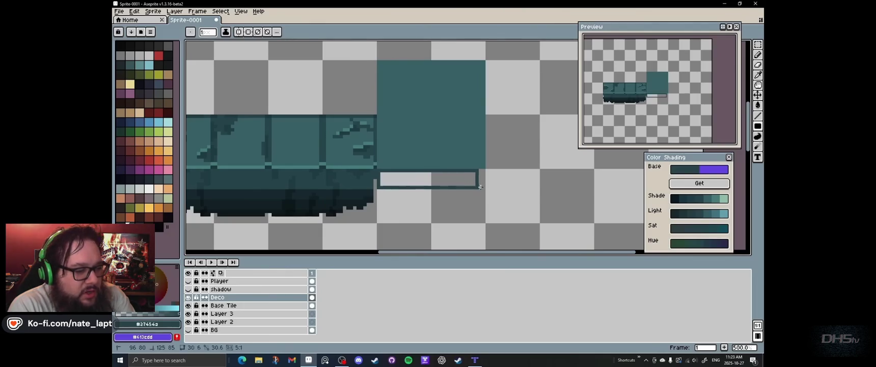
Step: Add dark shading strips below the teal band on the new square tile
{"action": "key", "text": "g"}
{"action": "left_click", "coordinate": [378, 190]}
{"action": "key", "text": "ctrl+z"}
{"action": "key", "text": "shift+u"}
{"action": "mouse_move", "coordinate": [488, 189]}
{"action": "left_mouse_down"}
{"action": "mouse_move", "coordinate": [382, 199]}
{"action": "mouse_move", "coordinate": [487, 208]}
{"action": "left_mouse_up"}
{"action": "left_click", "coordinate": [433, 209], "text": "alt"}
{"action": "left_click_drag", "start_coordinate": [378, 209], "coordinate": [490, 216]}
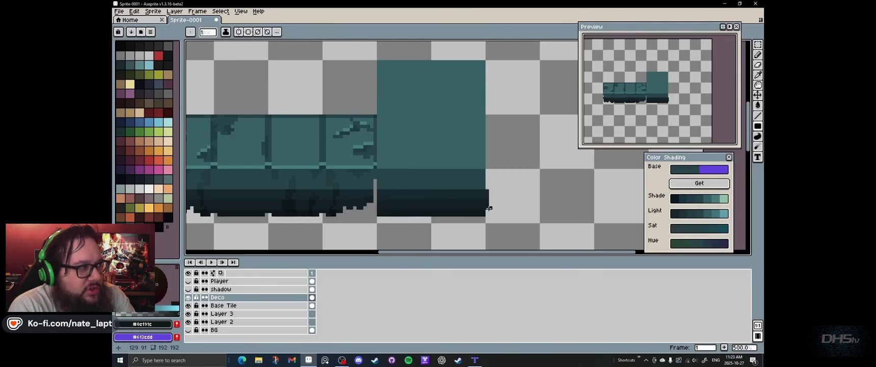
{"action": "key", "text": "e"}
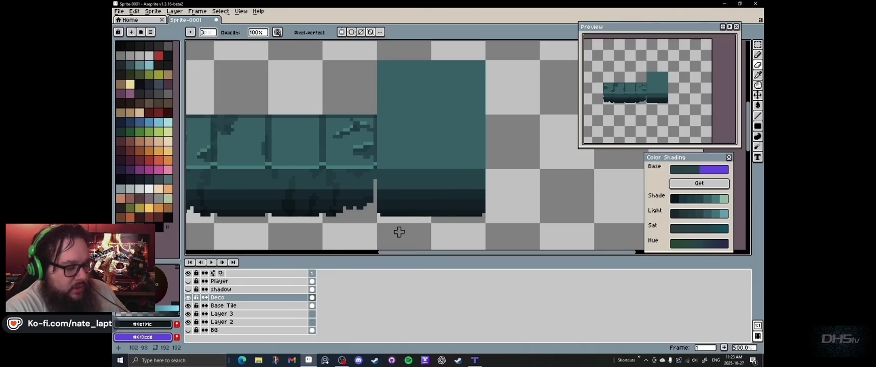
Step: Draw a light teal ledge line and a dark right-edge line, then lasso a crack area
{"action": "key", "text": "l"}
{"action": "left_click", "coordinate": [378, 167], "text": "alt"}
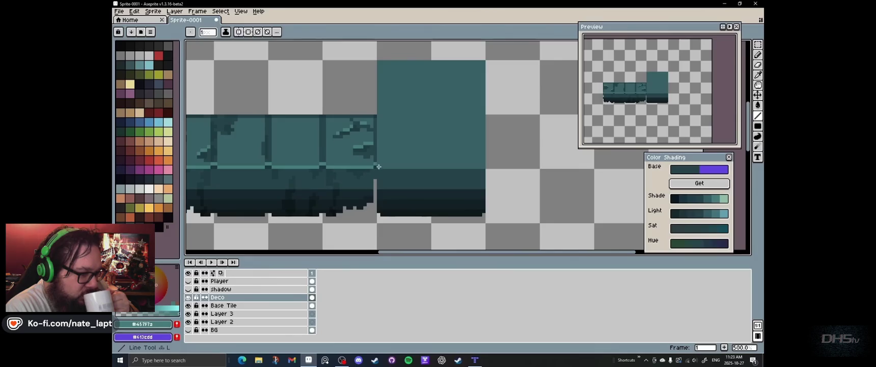
{"action": "left_click_drag", "start_coordinate": [378, 167], "coordinate": [485, 167]}
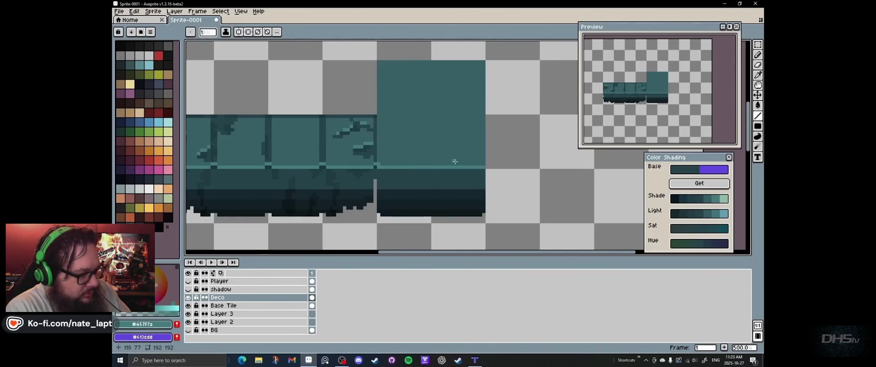
{"action": "left_click", "coordinate": [380, 148], "text": "alt"}
{"action": "mouse_move", "coordinate": [483, 166]}
{"action": "left_mouse_down"}
{"action": "mouse_move", "coordinate": [485, 62]}
{"action": "mouse_move", "coordinate": [386, 63]}
{"action": "left_mouse_up"}
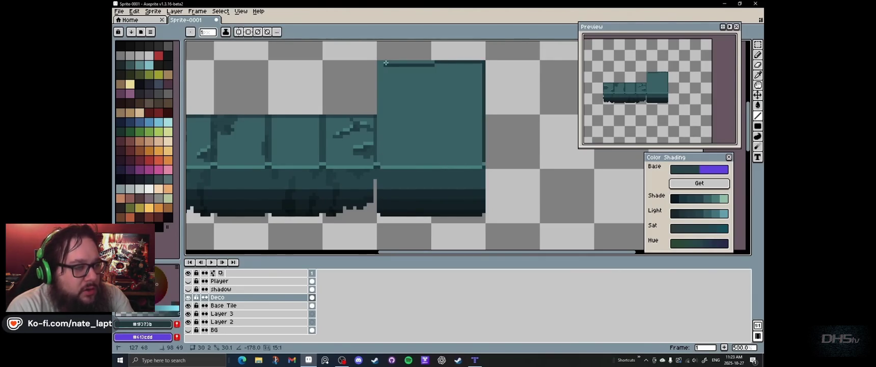
{"action": "key", "text": "1"}
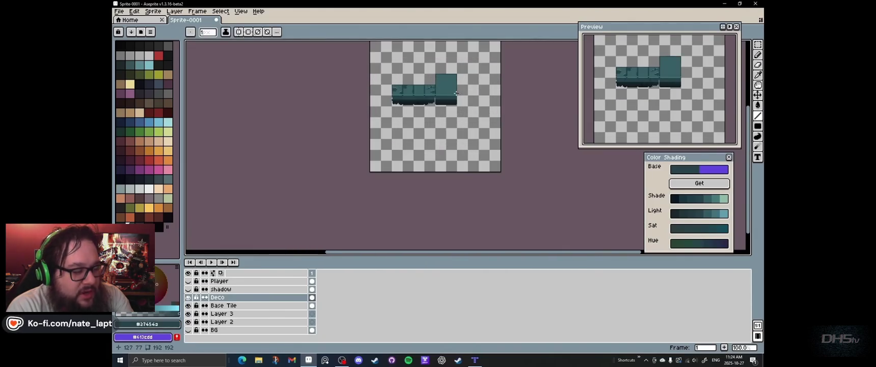
{"action": "key", "text": "3"}
{"action": "key", "text": "q"}
{"action": "left_click_drag", "start_coordinate": [363, 165], "coordinate": [375, 194]}
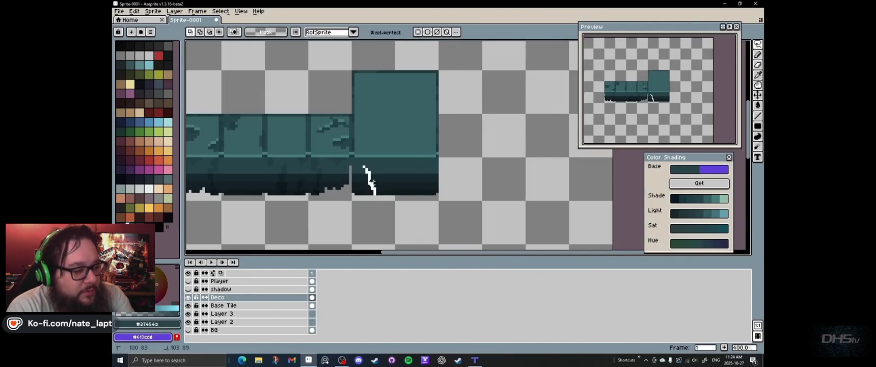
Step: Open Hue/Saturation for the lassoed crack and bring up the video player controls
{"action": "key", "text": "ctrl+u"}
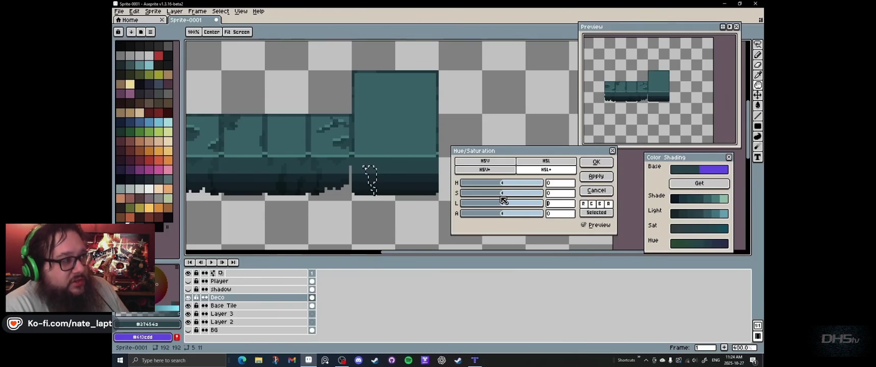
{"action": "left_click", "coordinate": [836, 209]}
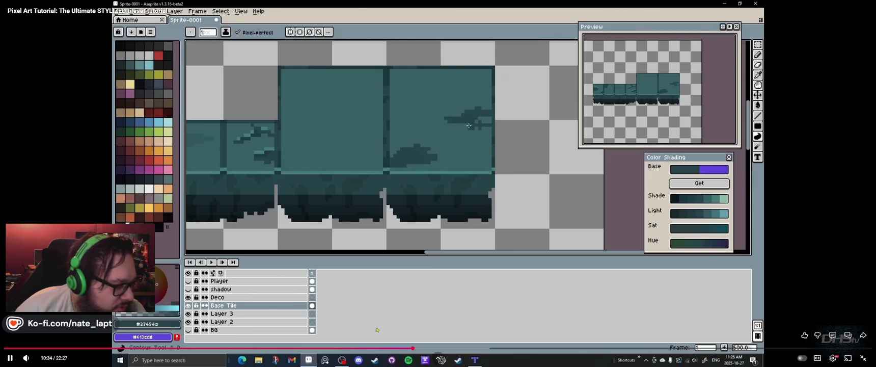
Step: Scrub the tutorial between roughly 2:07 and 9:47, finally jumping to 10:32
{"action": "left_click", "coordinate": [213, 348]}
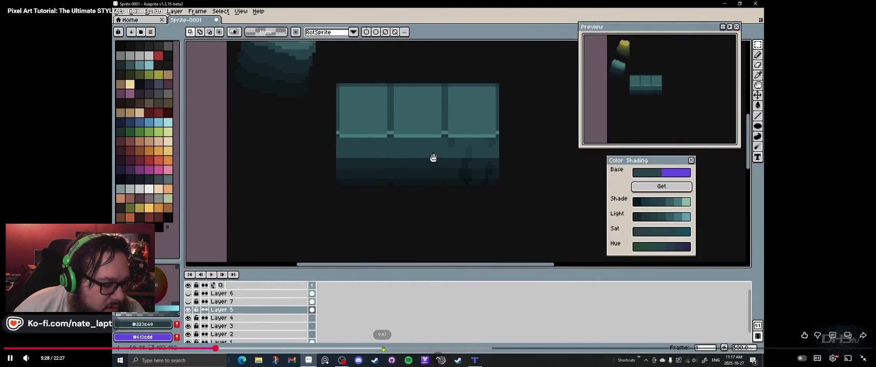
{"action": "left_click", "coordinate": [382, 348]}
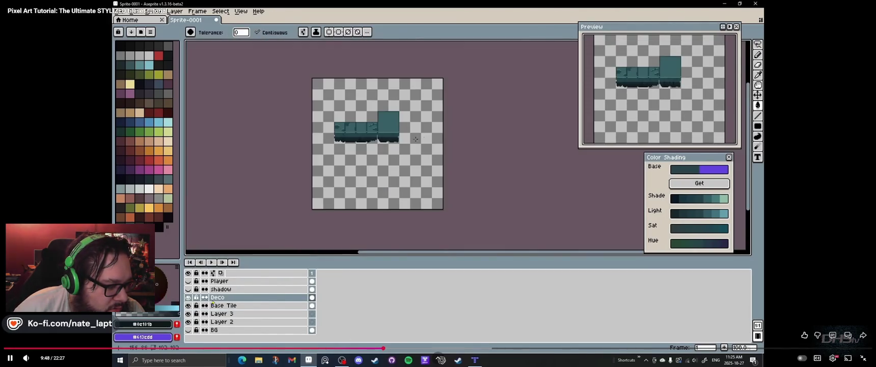
{"action": "left_click", "coordinate": [153, 347]}
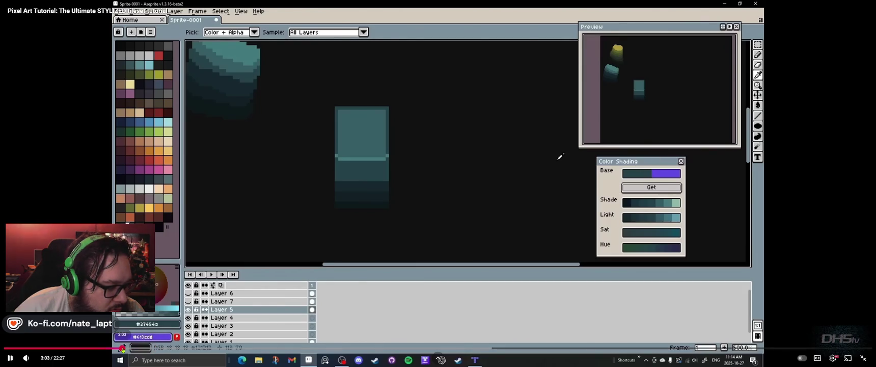
{"action": "left_click", "coordinate": [122, 348]}
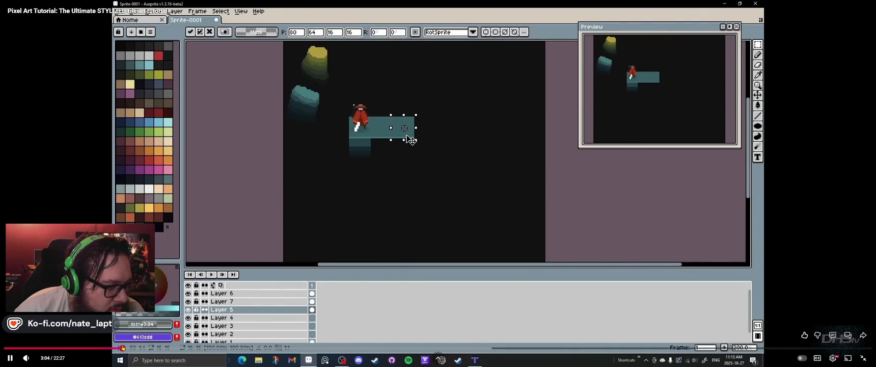
{"action": "left_click", "coordinate": [86, 348]}
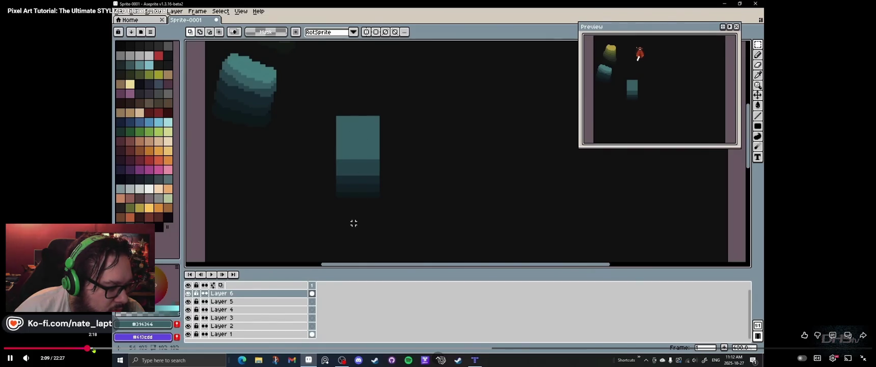
{"action": "left_click", "coordinate": [93, 348]}
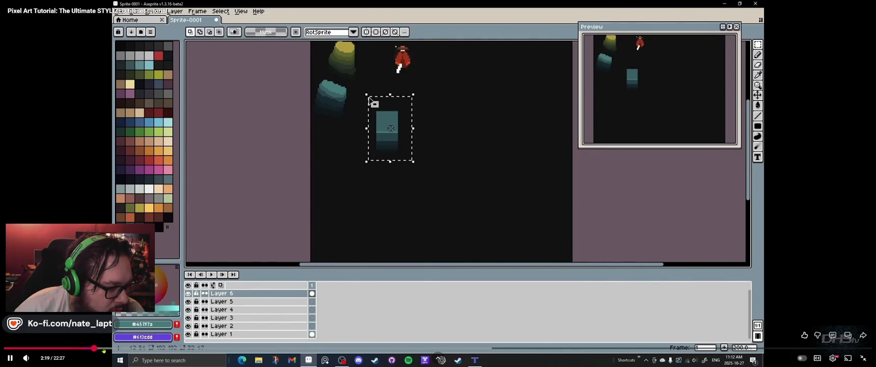
{"action": "left_click", "coordinate": [105, 348]}
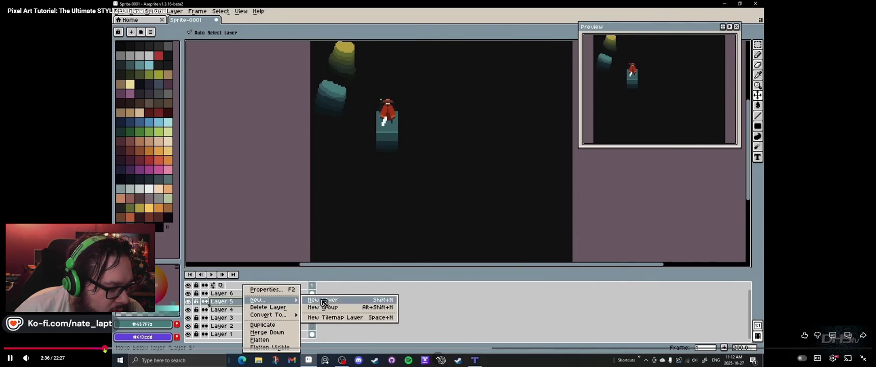
{"action": "left_click", "coordinate": [101, 348]}
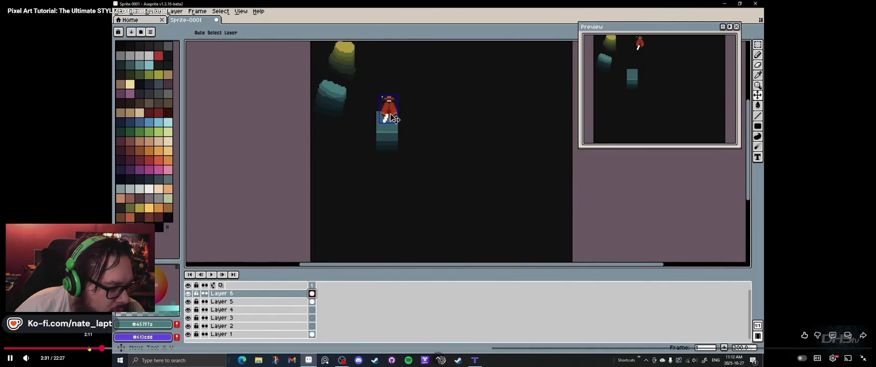
{"action": "key", "text": "Left"}
{"action": "key", "text": "Left"}
{"action": "key", "text": "Left"}
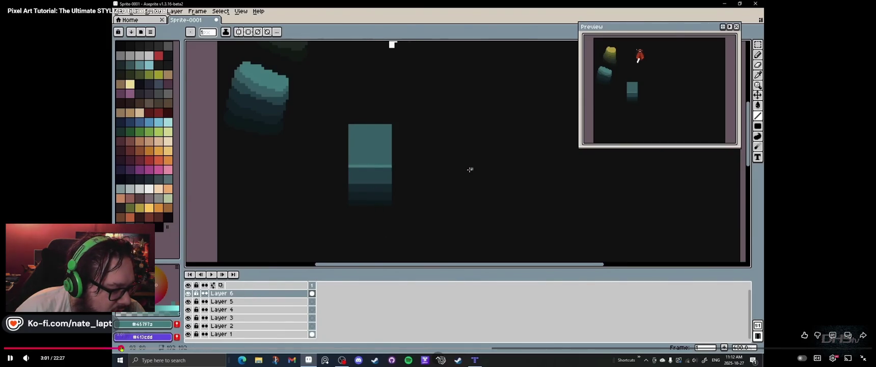
{"action": "left_click", "coordinate": [121, 348]}
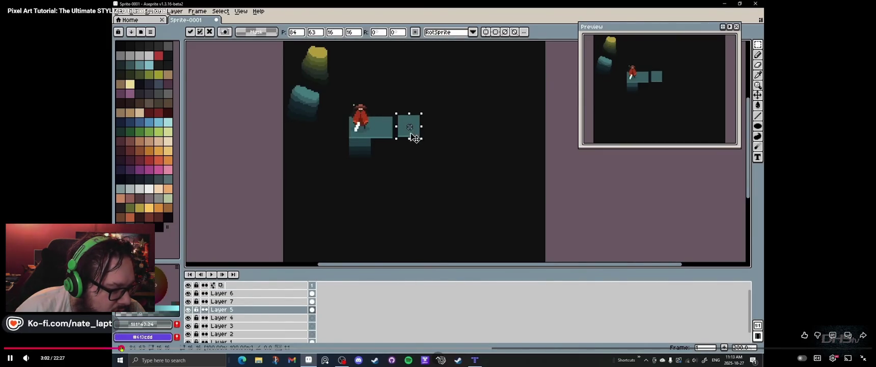
{"action": "left_click", "coordinate": [152, 347]}
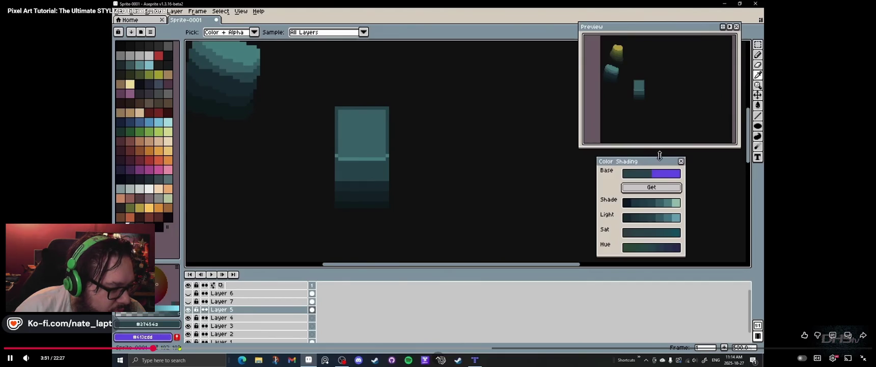
{"action": "left_click", "coordinate": [179, 348]}
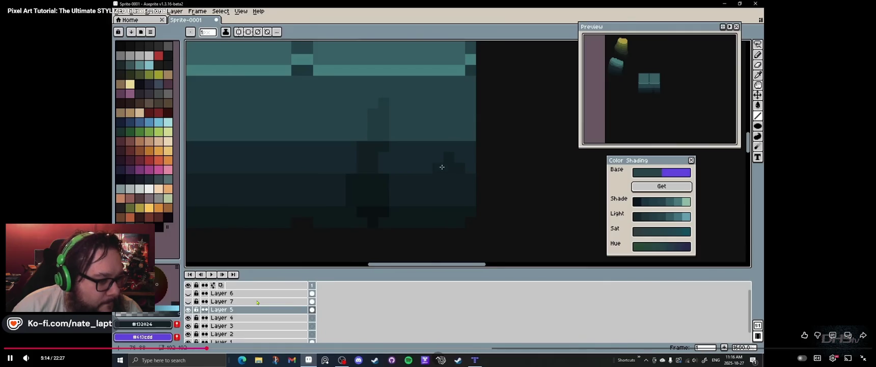
{"action": "left_click", "coordinate": [411, 348]}
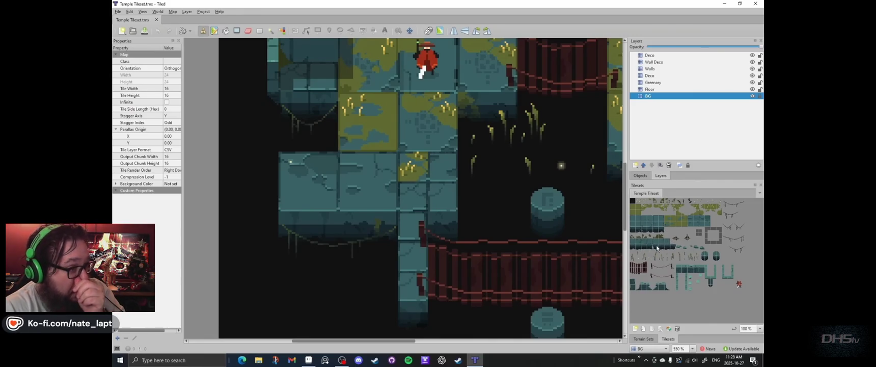
Step: Pick a temple tile in Tiled's tileset and make Deco the active paint layer
{"action": "scroll", "coordinate": [410, 157], "scroll_direction": "right", "scroll_amount": 2}
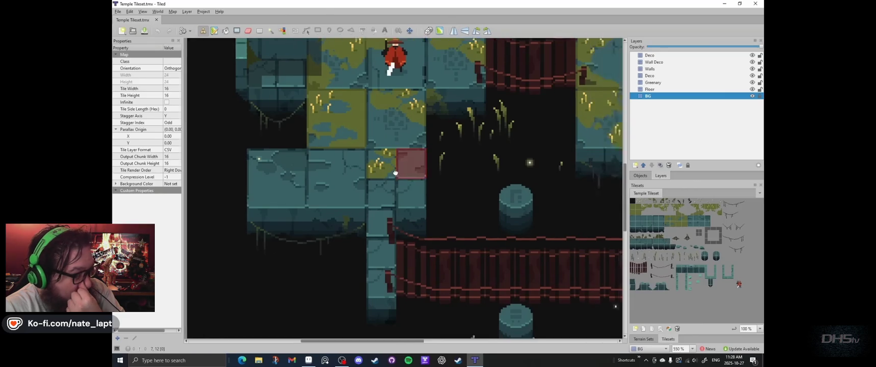
{"action": "scroll", "coordinate": [382, 186], "scroll_direction": "right", "scroll_amount": 3}
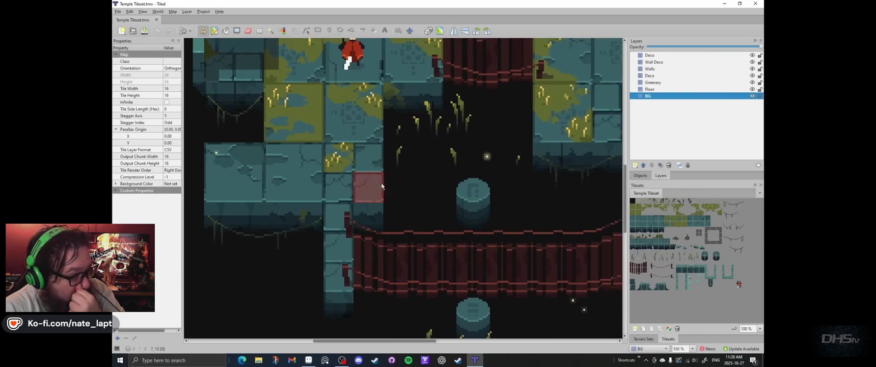
{"action": "left_click", "coordinate": [647, 205]}
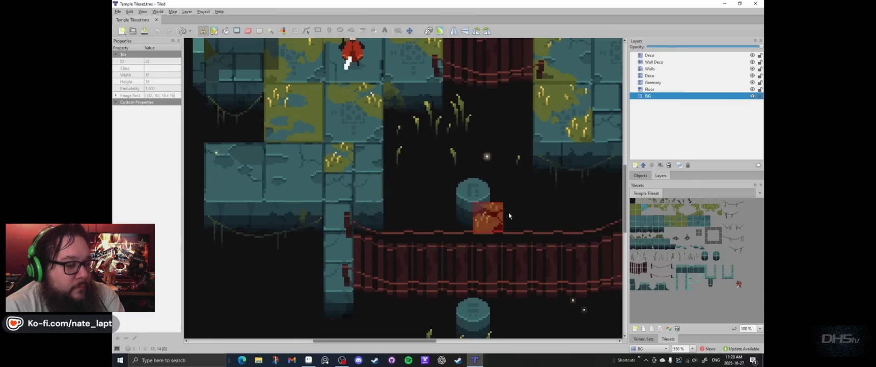
{"action": "left_click", "coordinate": [654, 75]}
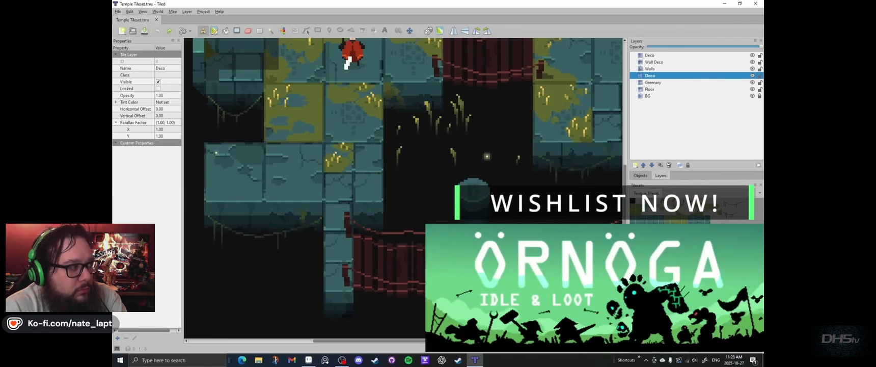
{"action": "key", "text": "alt+Tab"}
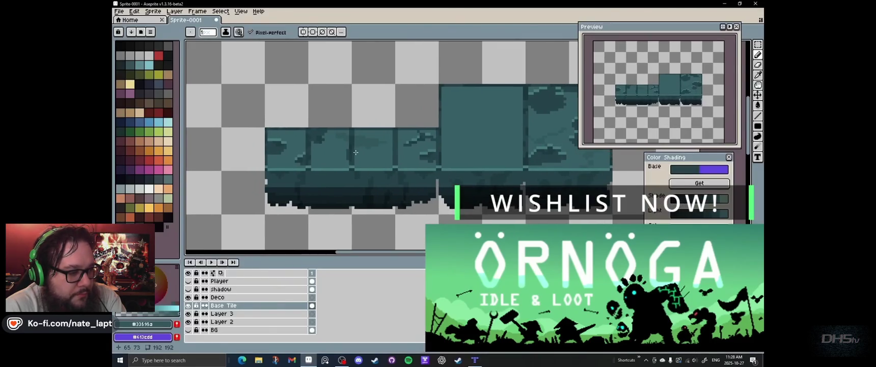
Step: Copy the cracked teal tile row upward so the left block is two rows tall
{"action": "key", "text": "m"}
{"action": "left_click_drag", "start_coordinate": [263, 124], "coordinate": [440, 172]}
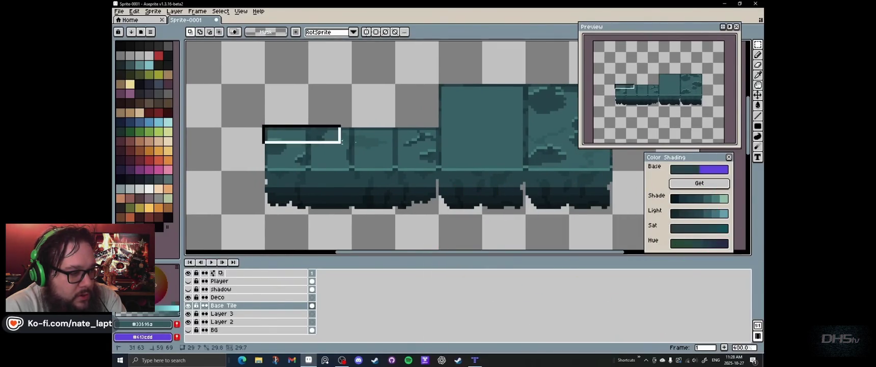
{"action": "mouse_move", "coordinate": [383, 147]}
{"action": "left_mouse_down"}
{"action": "mouse_move", "coordinate": [380, 104]}
{"action": "mouse_move", "coordinate": [422, 107]}
{"action": "left_mouse_up"}
{"action": "key", "text": "Return"}
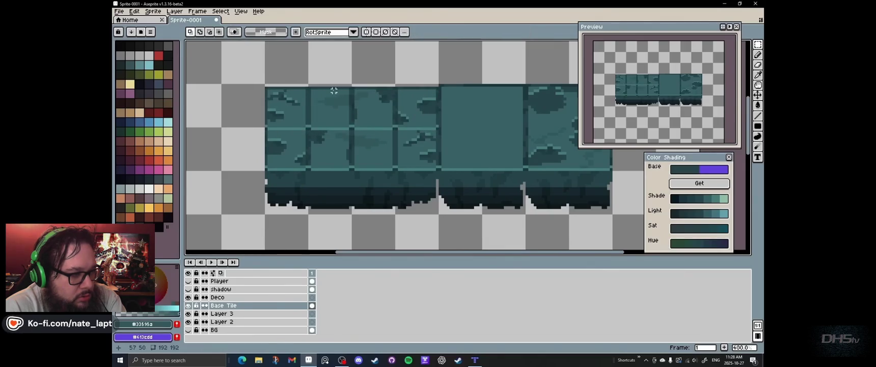
{"action": "left_click_drag", "start_coordinate": [349, 76], "coordinate": [351, 88]}
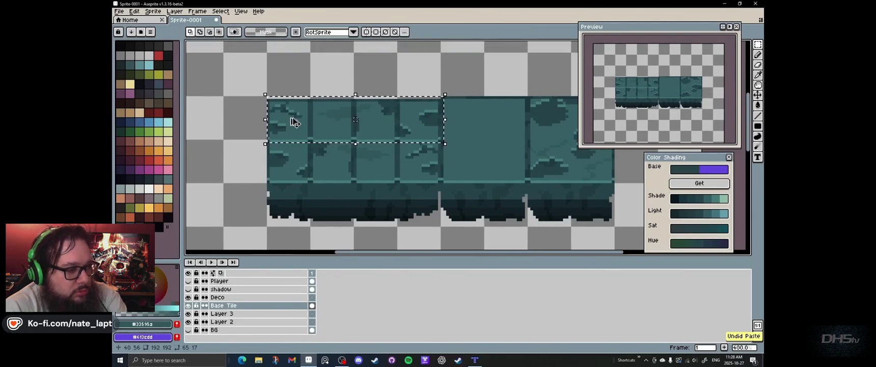
{"action": "key", "text": "ctrl+z"}
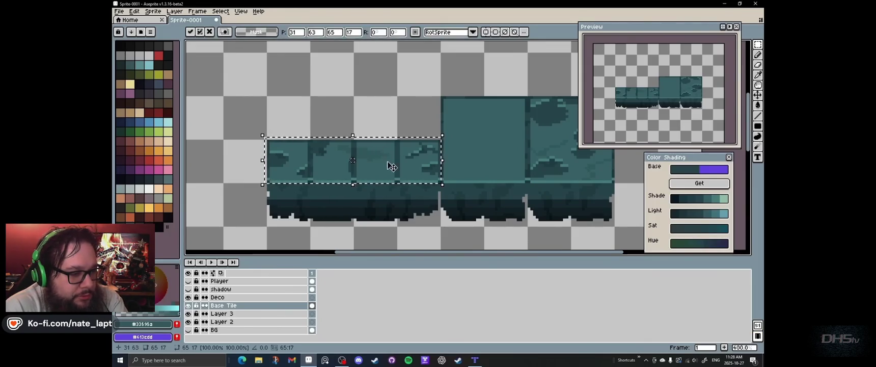
{"action": "left_click_drag", "start_coordinate": [374, 151], "coordinate": [374, 109]}
{"action": "key", "text": "ctrl+d"}
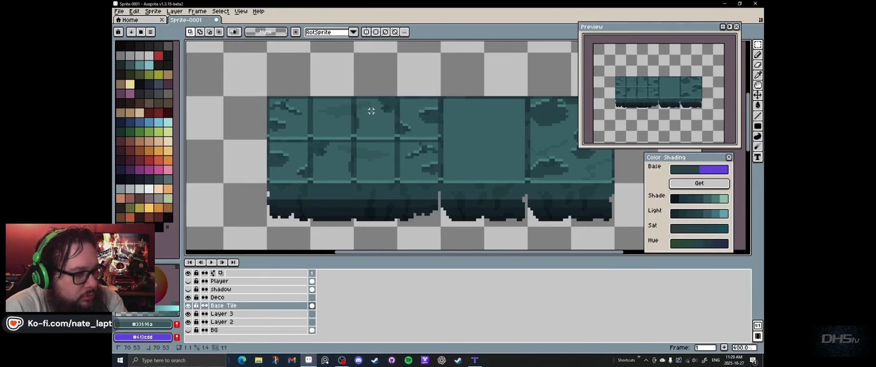
Step: Nudge one upper tile slightly out of alignment and draw a line along its edge
{"action": "left_click_drag", "start_coordinate": [374, 118], "coordinate": [377, 120]}
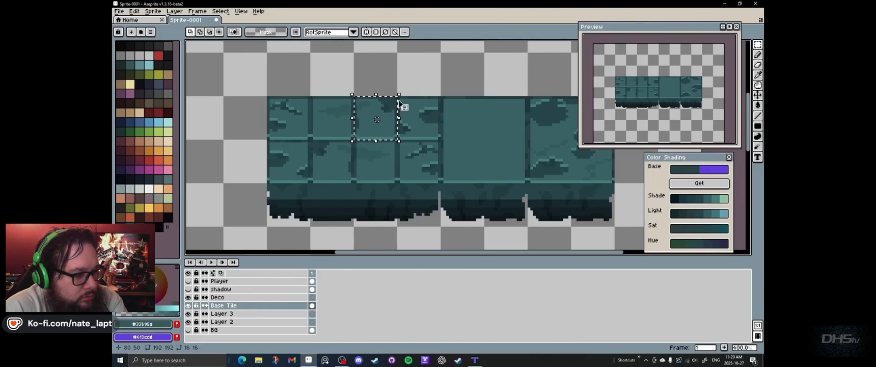
{"action": "left_click_drag", "start_coordinate": [404, 91], "coordinate": [407, 97]}
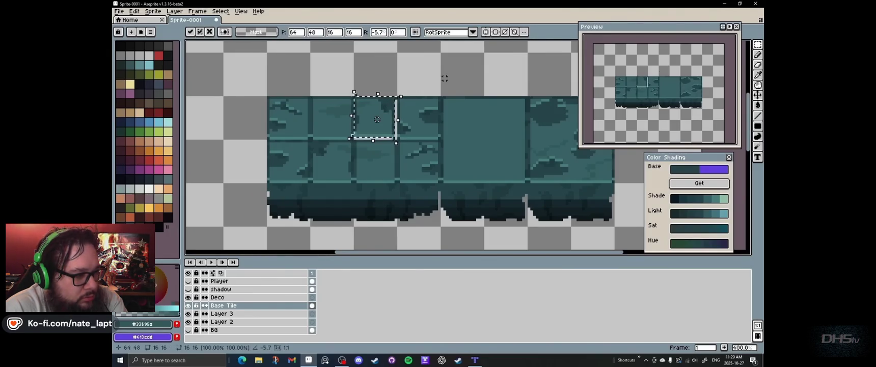
{"action": "scroll", "coordinate": [392, 130], "scroll_direction": "up", "scroll_amount": 1}
{"action": "key", "text": "l"}
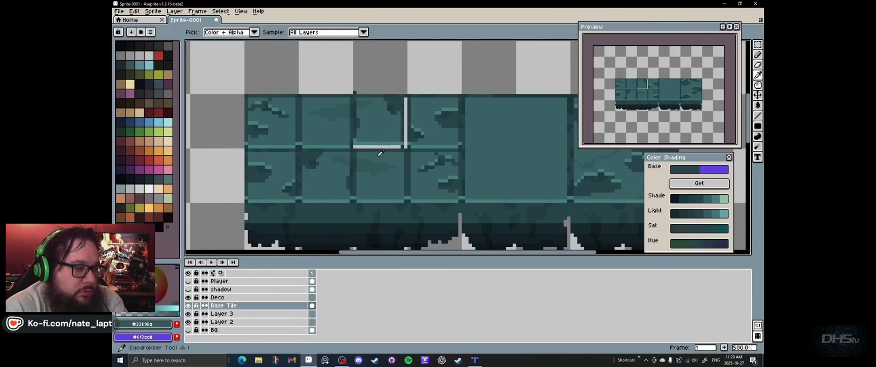
{"action": "scroll", "coordinate": [392, 130], "scroll_direction": "up", "scroll_amount": 1}
{"action": "left_click_drag", "start_coordinate": [416, 130], "coordinate": [416, 89]}
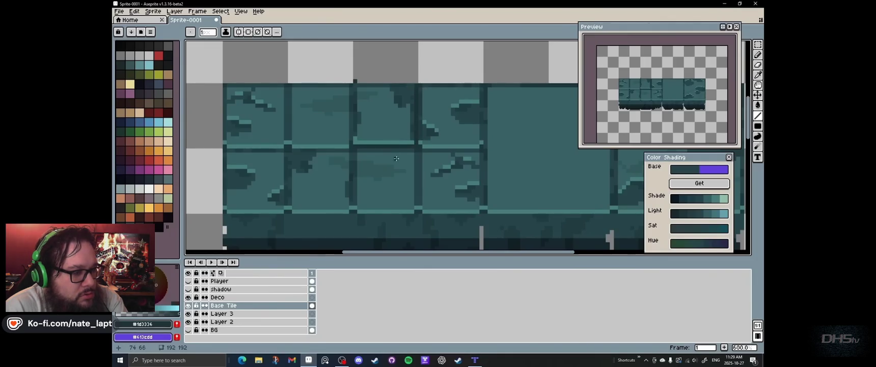
Step: Sample the dark grout colour and touch up tile edges with a 1-pixel eraser
{"action": "mouse_move", "coordinate": [362, 153]}
{"action": "left_mouse_down"}
{"action": "mouse_move", "coordinate": [359, 125]}
{"action": "mouse_move", "coordinate": [409, 117]}
{"action": "left_mouse_up"}
{"action": "left_click", "coordinate": [362, 118], "text": "alt"}
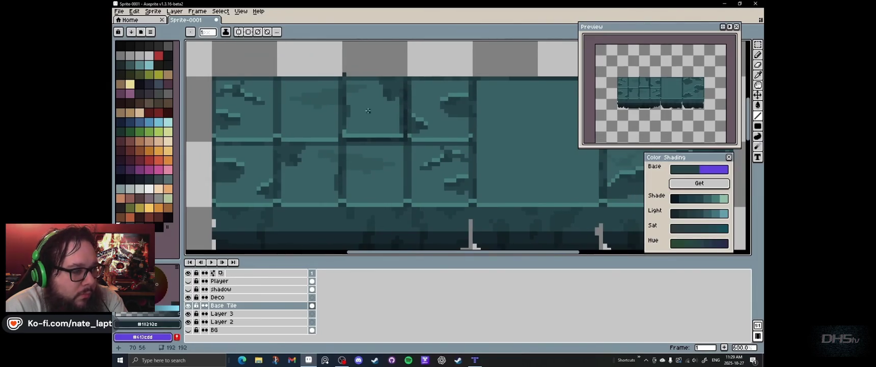
{"action": "scroll", "coordinate": [356, 102], "scroll_direction": "up", "scroll_amount": 2}
{"action": "key", "text": "e"}
{"action": "key", "text": "minus"}
{"action": "key", "text": "minus"}
{"action": "left_click_drag", "start_coordinate": [311, 107], "coordinate": [405, 137]}
{"action": "key", "text": "m"}
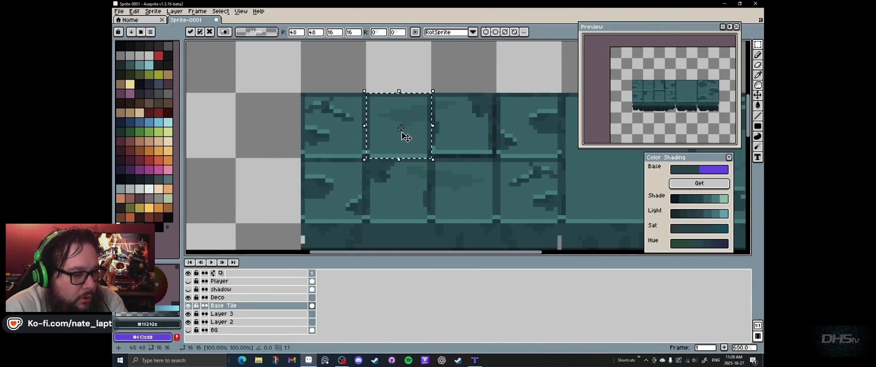
Step: Give the selected upper tile a slight hue shift and −6 saturation via Hue/Saturation
{"action": "key", "text": "ctrl+u"}
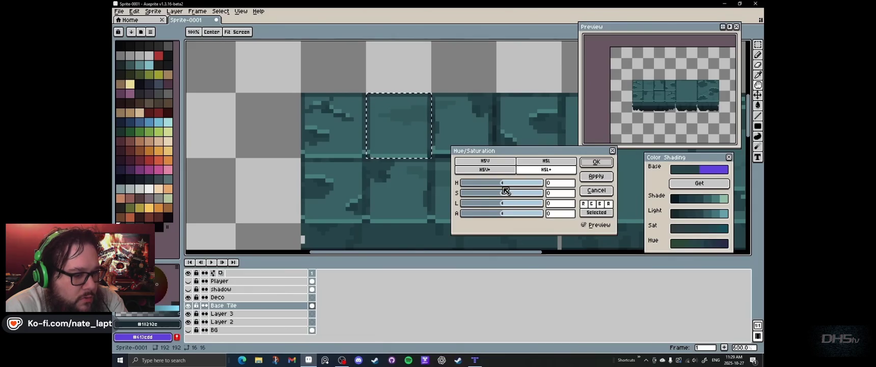
{"action": "left_click", "coordinate": [558, 185]}
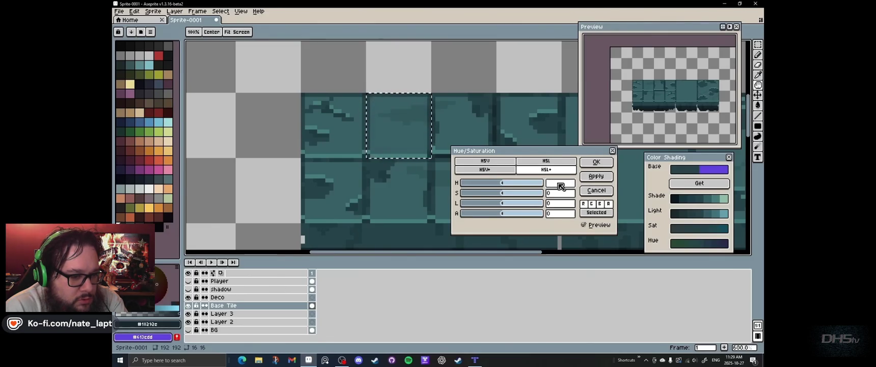
{"action": "type", "text": "20"}
{"action": "left_click_drag", "start_coordinate": [504, 185], "coordinate": [502, 188]}
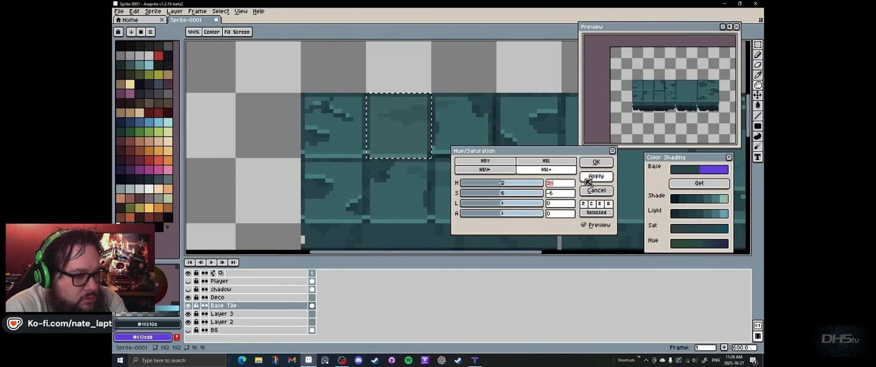
{"action": "left_click", "coordinate": [595, 162]}
Step: Sample the teal tile colour with the pencil active
{"action": "scroll", "coordinate": [457, 84], "scroll_direction": "down", "scroll_amount": 3}
{"action": "scroll", "coordinate": [457, 84], "scroll_direction": "down", "scroll_amount": 3}
{"action": "scroll", "coordinate": [420, 145], "scroll_direction": "up", "scroll_amount": 2}
{"action": "scroll", "coordinate": [420, 145], "scroll_direction": "up", "scroll_amount": 2}
{"action": "scroll", "coordinate": [420, 145], "scroll_direction": "up", "scroll_amount": 1}
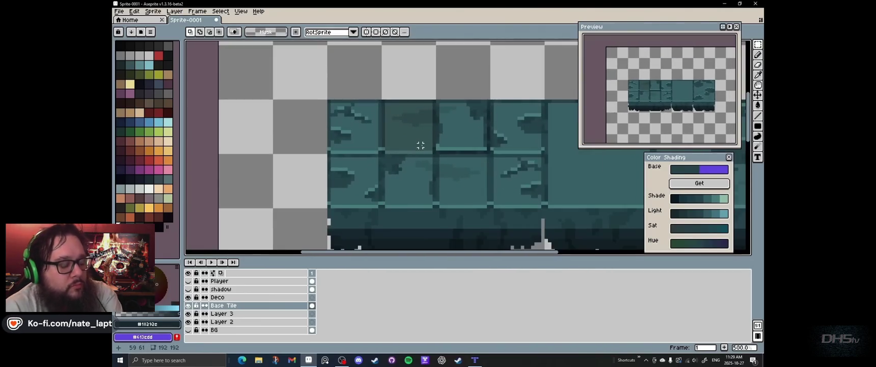
{"action": "scroll", "coordinate": [415, 140], "scroll_direction": "up", "scroll_amount": 2}
{"action": "key", "text": "b"}
{"action": "left_click", "coordinate": [388, 164], "text": "alt"}
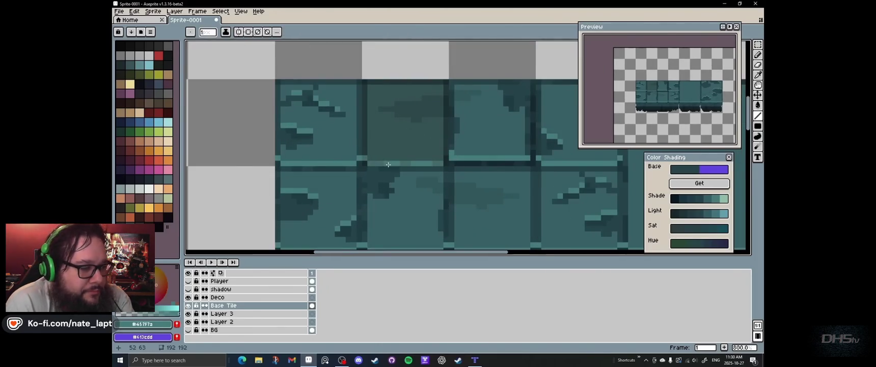
Step: Draw a short dark teal crack on the middle tile
{"action": "key", "text": "l"}
{"action": "left_click", "coordinate": [365, 81], "text": "alt"}
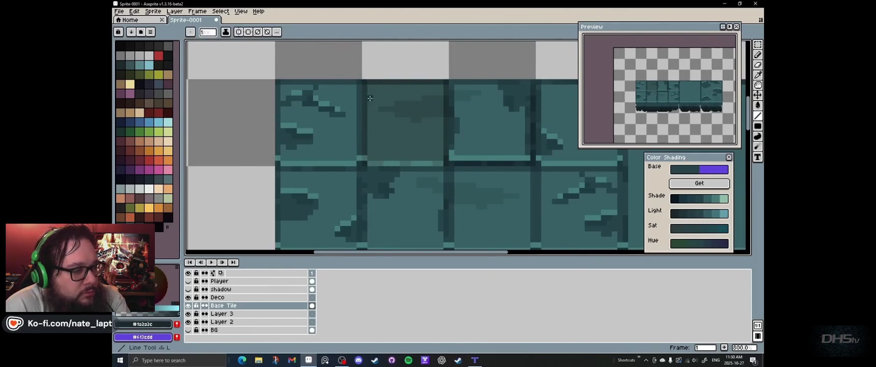
{"action": "left_click_drag", "start_coordinate": [407, 86], "coordinate": [413, 87]}
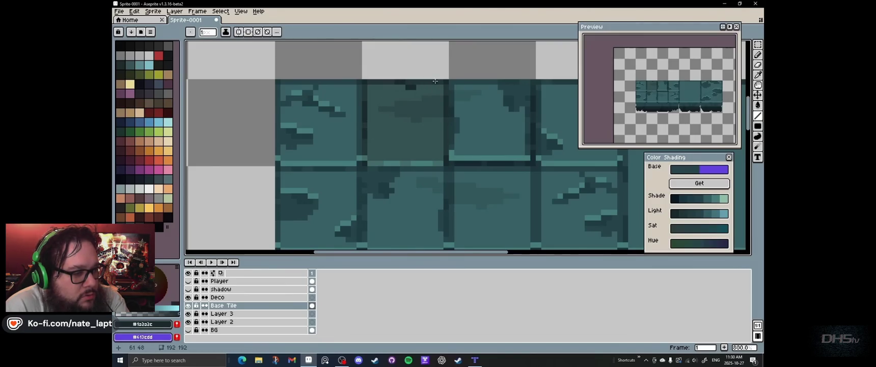
{"action": "scroll", "coordinate": [426, 125], "scroll_direction": "down", "scroll_amount": 4}
{"action": "scroll", "coordinate": [445, 161], "scroll_direction": "down", "scroll_amount": 1}
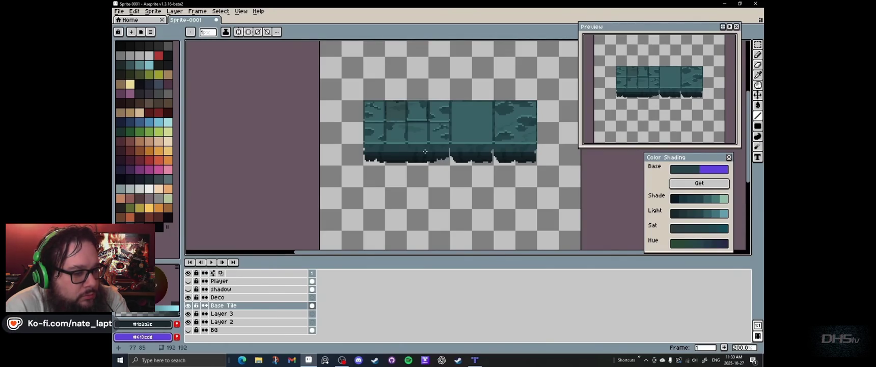
Step: Place a strip section below the middle tile and stretch it into a narrow column
{"action": "key", "text": "m"}
{"action": "mouse_move", "coordinate": [390, 107]}
{"action": "left_mouse_down"}
{"action": "mouse_move", "coordinate": [414, 131]}
{"action": "mouse_move", "coordinate": [470, 142]}
{"action": "left_mouse_up"}
{"action": "key", "text": "ctrl+z"}
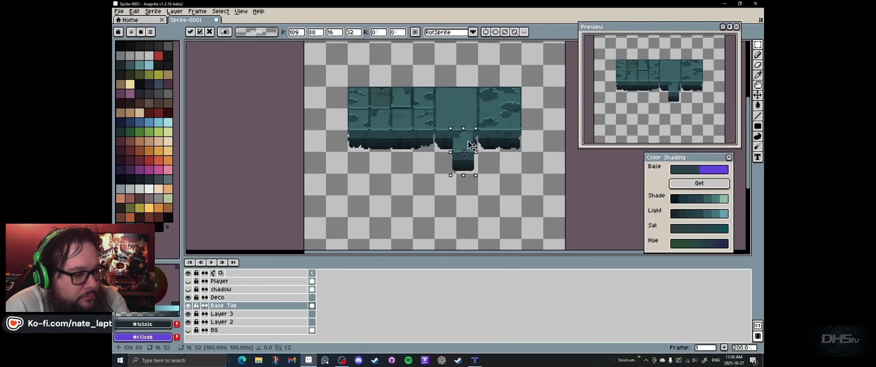
{"action": "key", "text": "Down"}
{"action": "key", "text": "ctrl+d"}
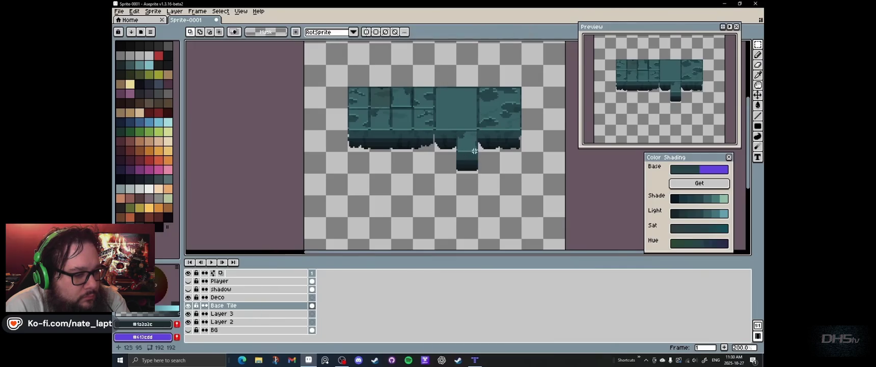
{"action": "scroll", "coordinate": [470, 136], "scroll_direction": "up", "scroll_amount": 2}
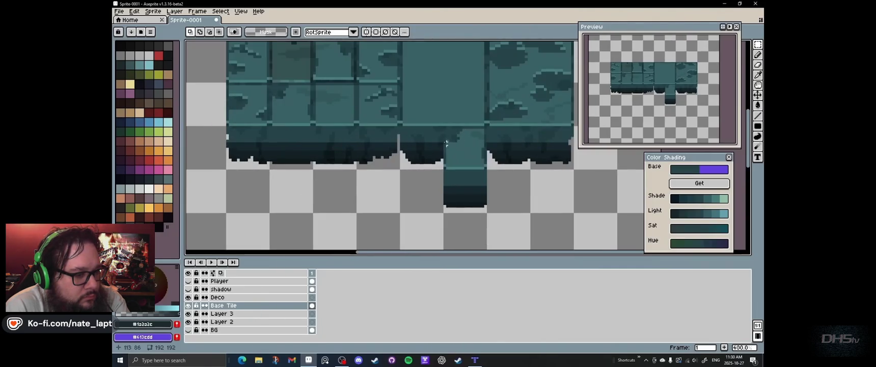
{"action": "key", "text": "ctrl+z"}
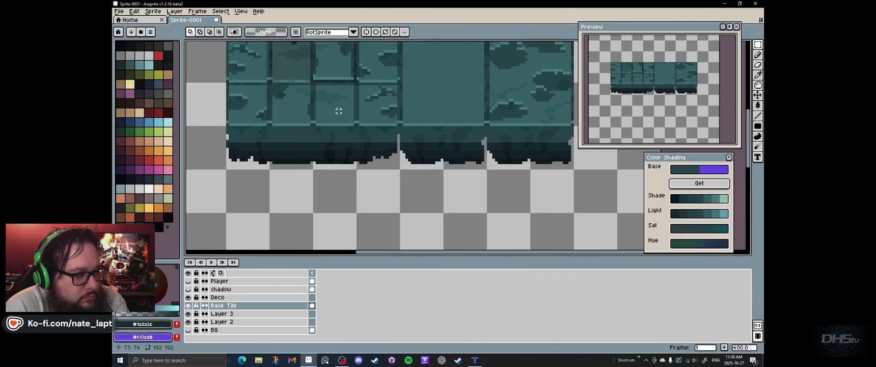
{"action": "key", "text": "ctrl+z"}
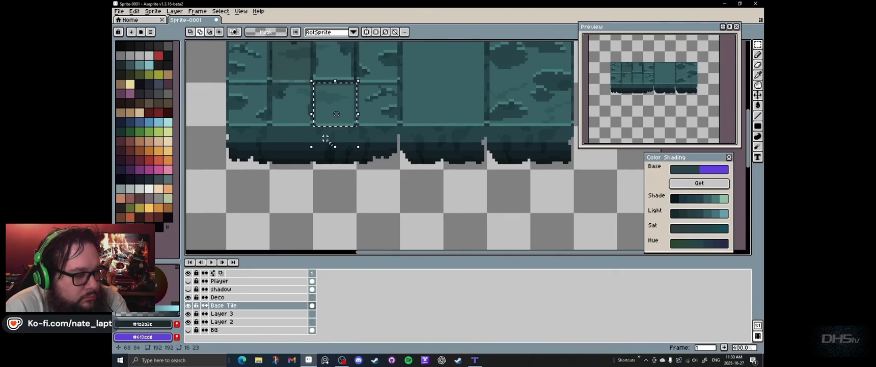
{"action": "mouse_move", "coordinate": [335, 127]}
{"action": "left_mouse_down"}
{"action": "mouse_move", "coordinate": [335, 166]}
{"action": "mouse_move", "coordinate": [478, 171]}
{"action": "left_mouse_up"}
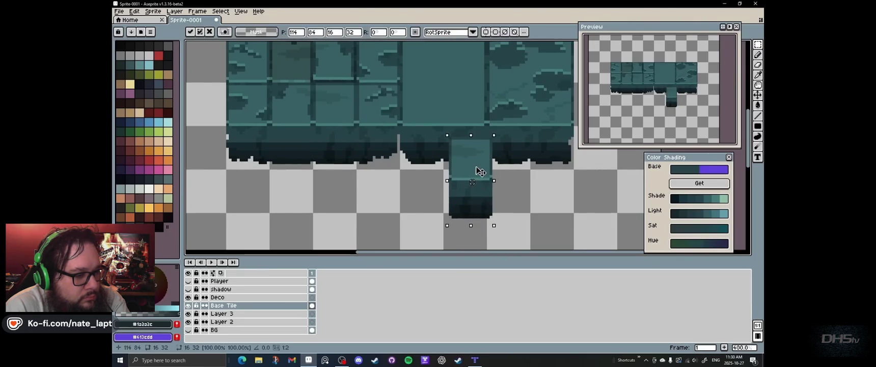
{"action": "key", "text": "ctrl+d"}
Step: Show the player, shadow and dark background layers
{"action": "scroll", "coordinate": [478, 148], "scroll_direction": "down", "scroll_amount": 2}
{"action": "scroll", "coordinate": [450, 136], "scroll_direction": "down", "scroll_amount": 1}
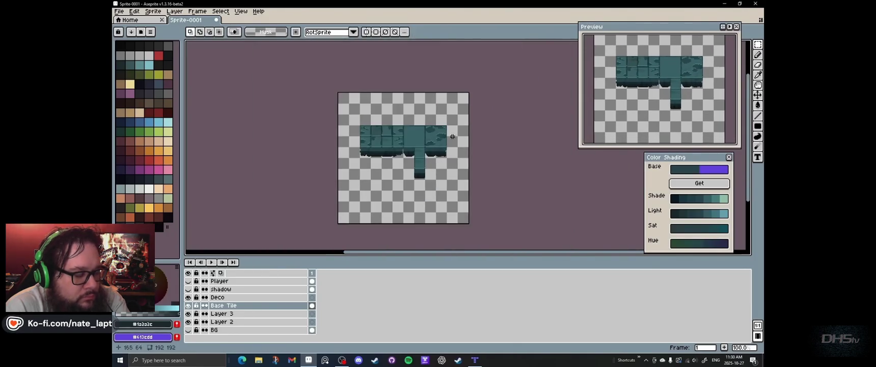
{"action": "scroll", "coordinate": [413, 137], "scroll_direction": "up", "scroll_amount": 1}
{"action": "left_click_drag", "start_coordinate": [188, 280], "coordinate": [188, 289]}
{"action": "left_click", "coordinate": [188, 330]}
Step: Move the player across the tiles to test, then hide player, shadow and background
{"action": "left_click_drag", "start_coordinate": [270, 289], "coordinate": [270, 281]}
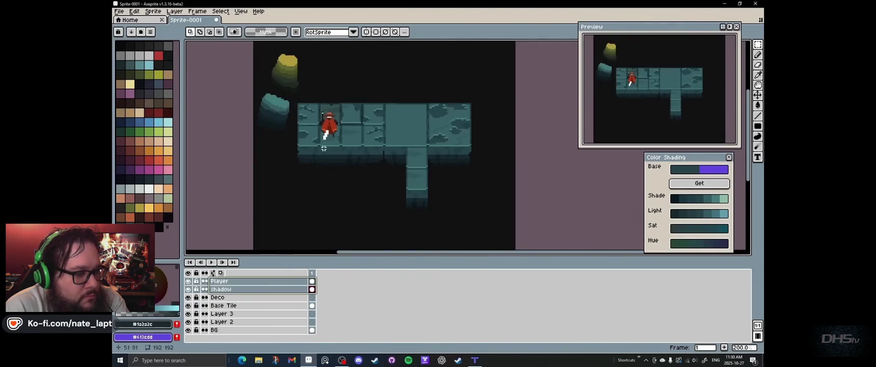
{"action": "key", "text": "v"}
{"action": "mouse_move", "coordinate": [325, 133]}
{"action": "left_mouse_down"}
{"action": "mouse_move", "coordinate": [418, 177]}
{"action": "mouse_move", "coordinate": [416, 142]}
{"action": "mouse_move", "coordinate": [377, 128]}
{"action": "mouse_move", "coordinate": [337, 125]}
{"action": "mouse_move", "coordinate": [330, 130]}
{"action": "mouse_move", "coordinate": [337, 133]}
{"action": "left_mouse_up"}
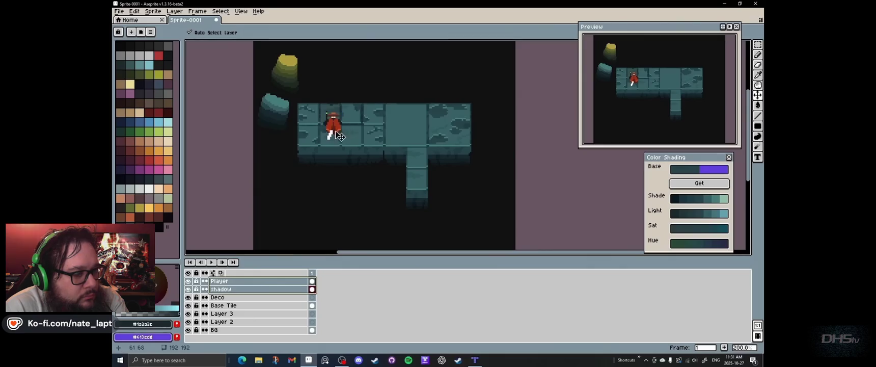
{"action": "left_click_drag", "start_coordinate": [188, 280], "coordinate": [188, 289]}
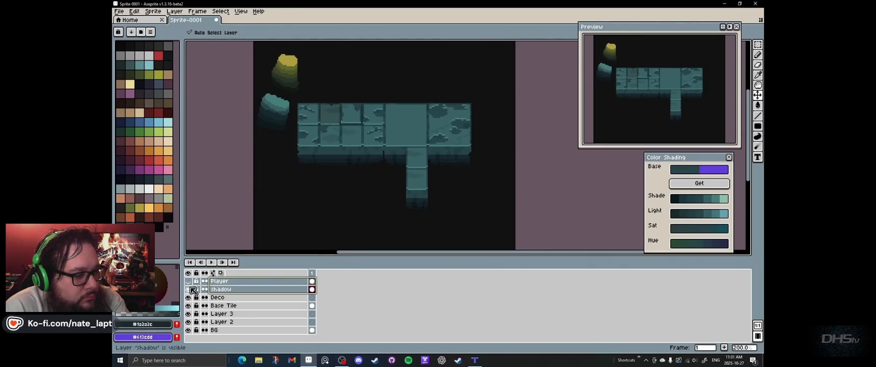
{"action": "left_click", "coordinate": [232, 305]}
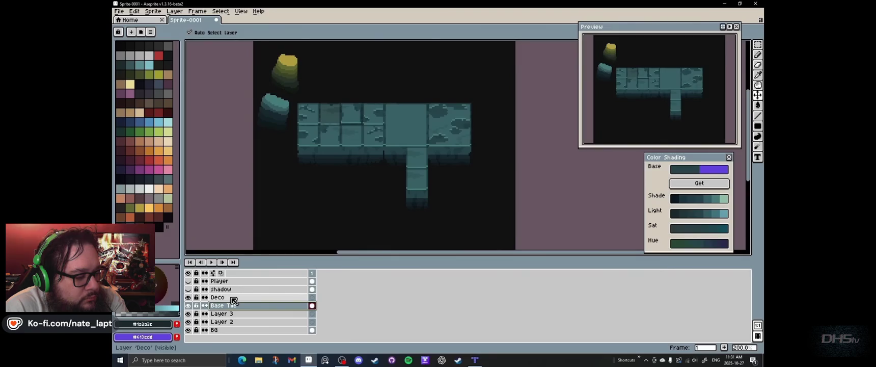
{"action": "left_click", "coordinate": [188, 329]}
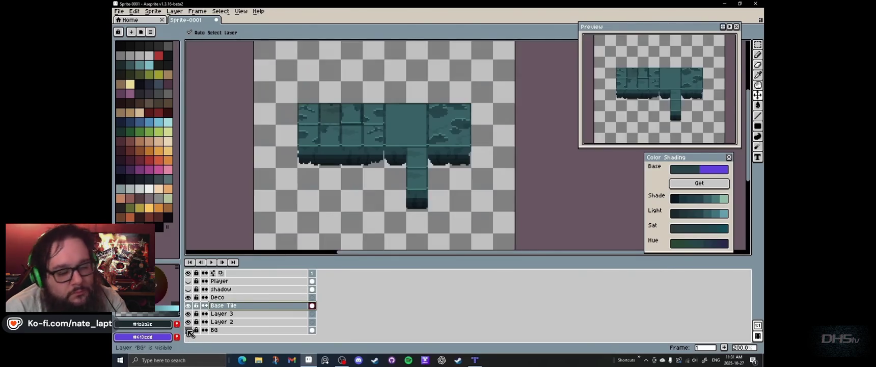
Step: Copy the plain centre tile to sit above the strip
{"action": "key", "text": "m"}
{"action": "scroll", "coordinate": [370, 118], "scroll_direction": "up", "scroll_amount": 1}
{"action": "mouse_move", "coordinate": [369, 130]}
{"action": "left_mouse_down"}
{"action": "mouse_move", "coordinate": [411, 181]}
{"action": "mouse_move", "coordinate": [409, 94]}
{"action": "left_mouse_up"}
{"action": "key", "text": "Return"}
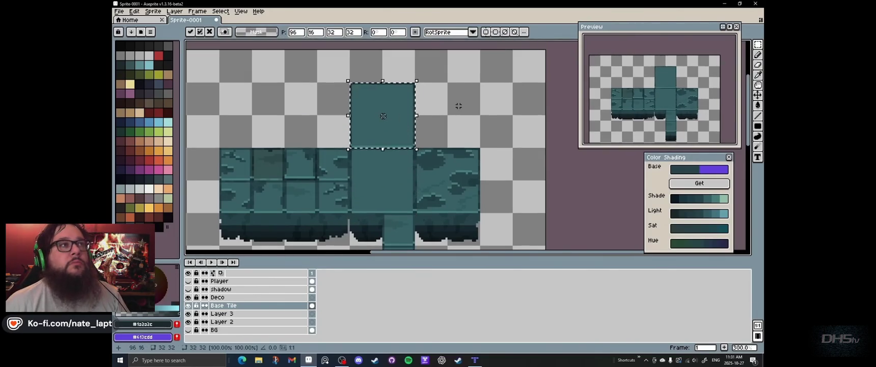
Step: Centre vertical and horizontal symmetry axes on the top tile and eyedrop its teal
{"action": "left_click_drag", "start_coordinate": [350, 50], "coordinate": [383, 50]}
{"action": "left_click", "coordinate": [385, 32]}
{"action": "left_click_drag", "start_coordinate": [545, 246], "coordinate": [544, 115]}
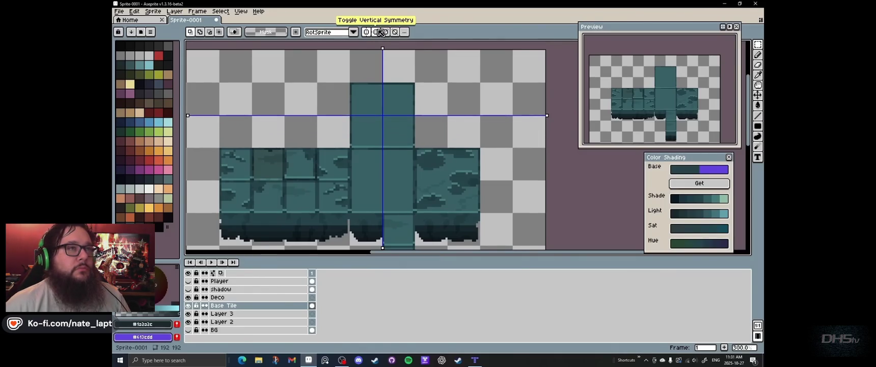
{"action": "scroll", "coordinate": [386, 165], "scroll_direction": "up", "scroll_amount": 2}
{"action": "scroll", "coordinate": [386, 165], "scroll_direction": "down", "scroll_amount": 1}
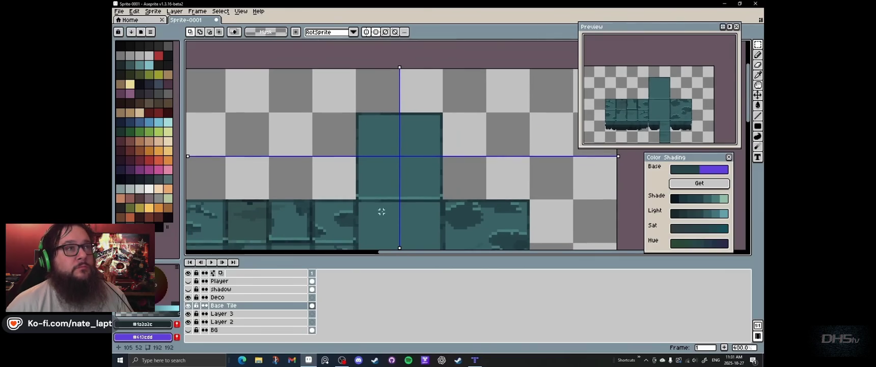
{"action": "key", "text": "i"}
{"action": "left_click", "coordinate": [382, 177]}
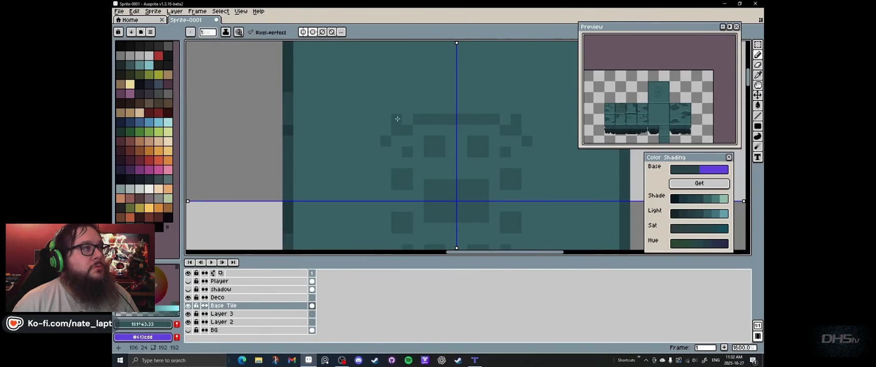
Step: Finish the maze-like ornament with the Line tool in darker teal shades
{"action": "scroll", "coordinate": [363, 171], "scroll_direction": "down", "scroll_amount": 1}
{"action": "scroll", "coordinate": [342, 179], "scroll_direction": "down", "scroll_amount": 3}
{"action": "scroll", "coordinate": [414, 202], "scroll_direction": "up", "scroll_amount": 1}
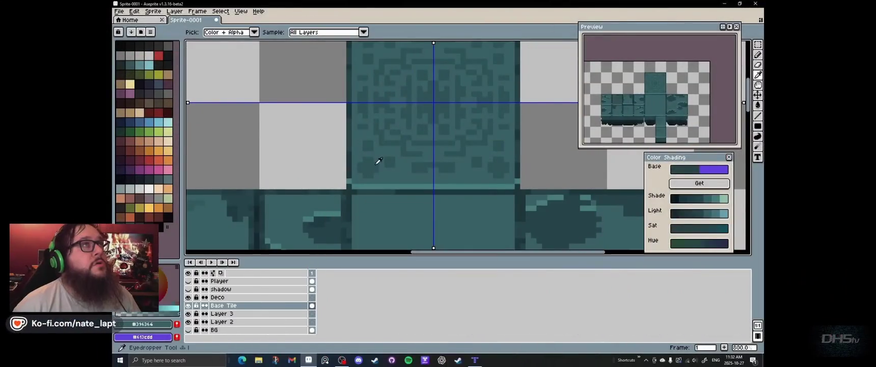
{"action": "left_click", "coordinate": [351, 175]}
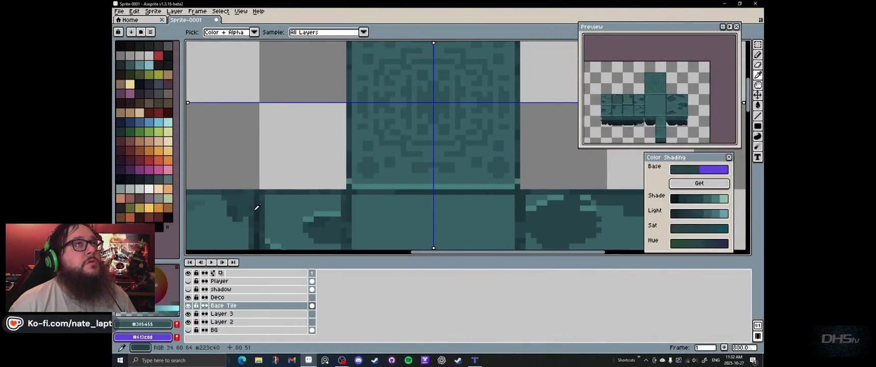
{"action": "key", "text": "l"}
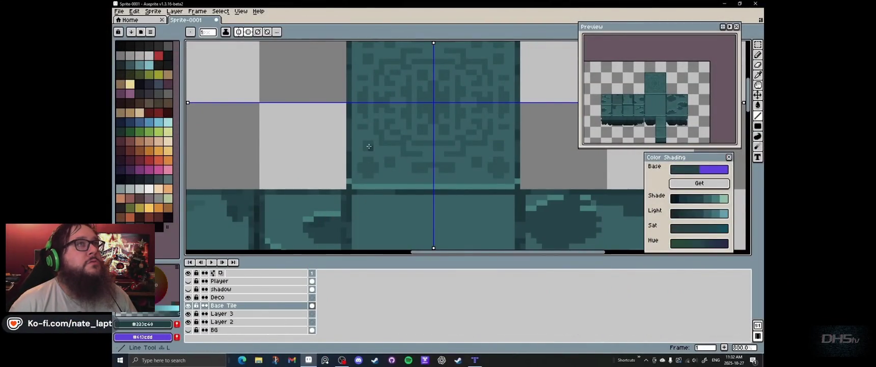
{"action": "left_click", "coordinate": [335, 202], "text": "alt"}
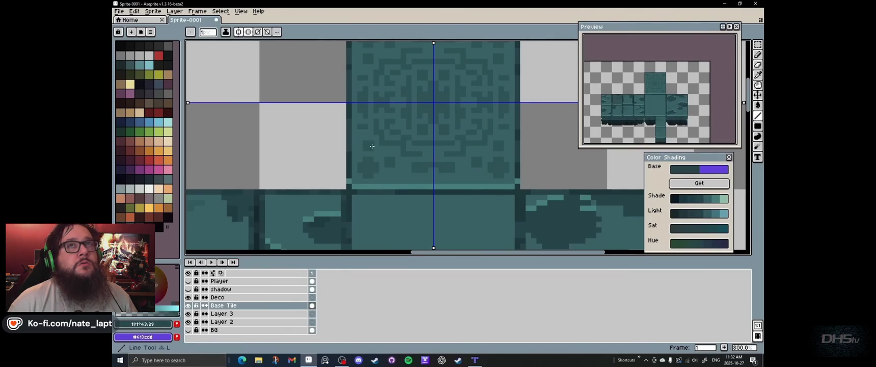
{"action": "scroll", "coordinate": [433, 141], "scroll_direction": "down", "scroll_amount": 1}
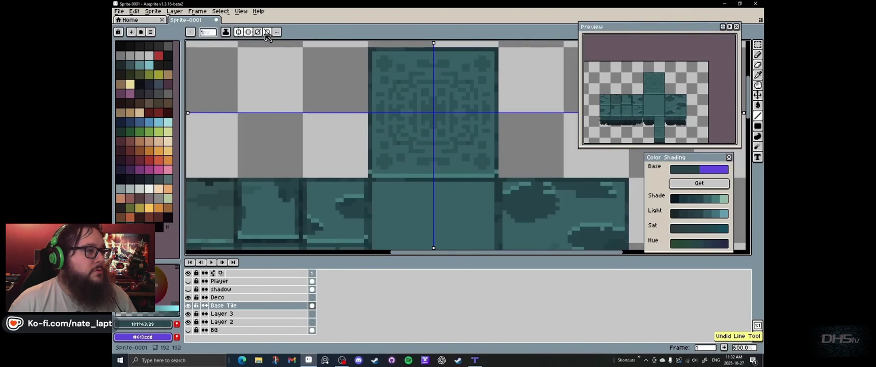
Step: Turn off both symmetry axes, select the Deco layer and return to Tiled
{"action": "left_click", "coordinate": [248, 31]}
{"action": "left_click", "coordinate": [238, 31]}
{"action": "scroll", "coordinate": [374, 163], "scroll_direction": "up", "scroll_amount": 3}
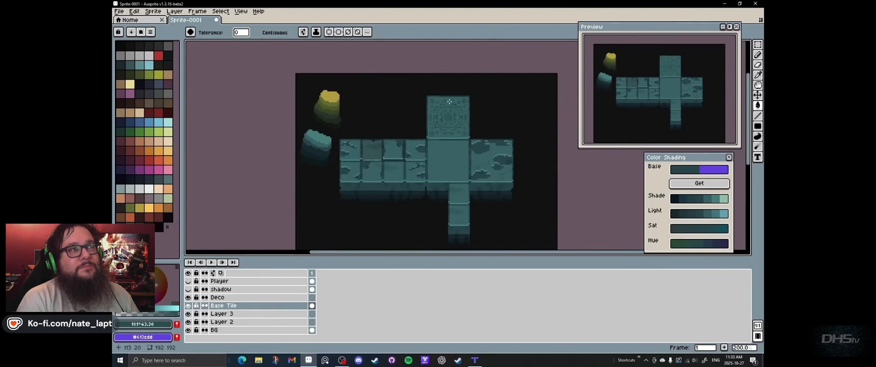
{"action": "left_click", "coordinate": [242, 297]}
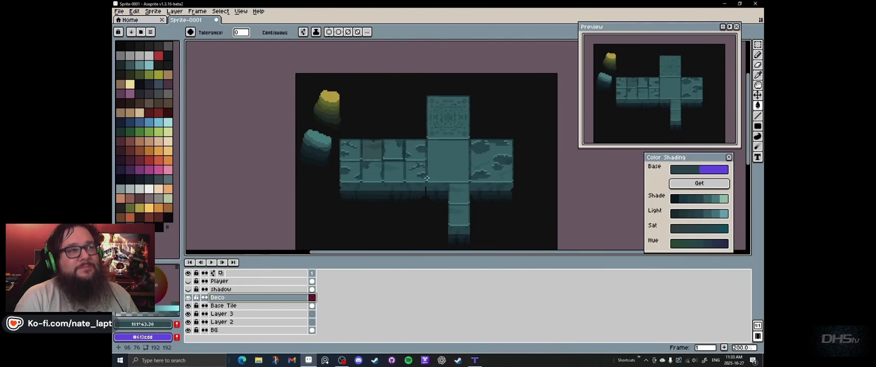
{"action": "scroll", "coordinate": [429, 179], "scroll_direction": "down", "scroll_amount": 1}
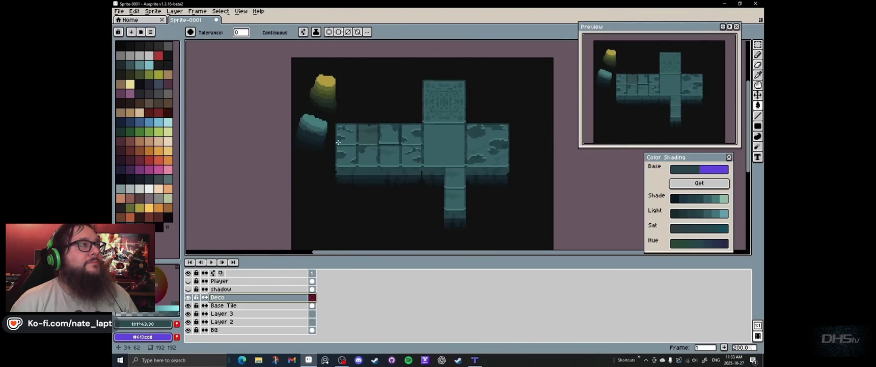
{"action": "key", "text": "i"}
{"action": "key", "text": "alt+Tab"}
{"action": "key", "text": "alt+Tab"}
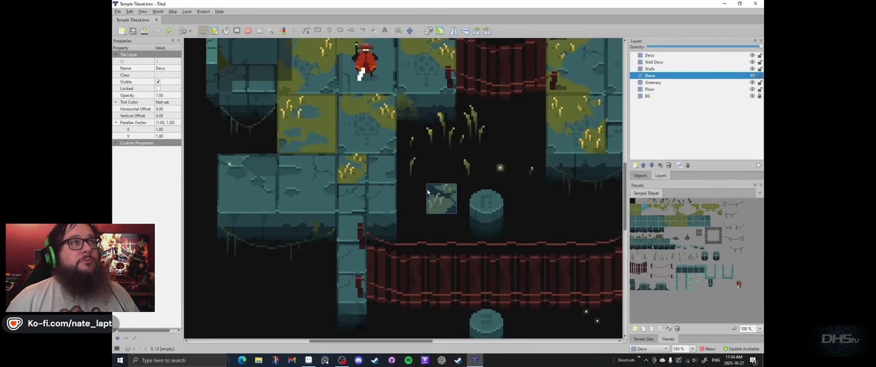
Step: Stamp the grass tuft strip along the temple map's bottom edge on the Deco layer
{"action": "scroll", "coordinate": [422, 173], "scroll_direction": "up", "scroll_amount": 2, "text": "ctrl"}
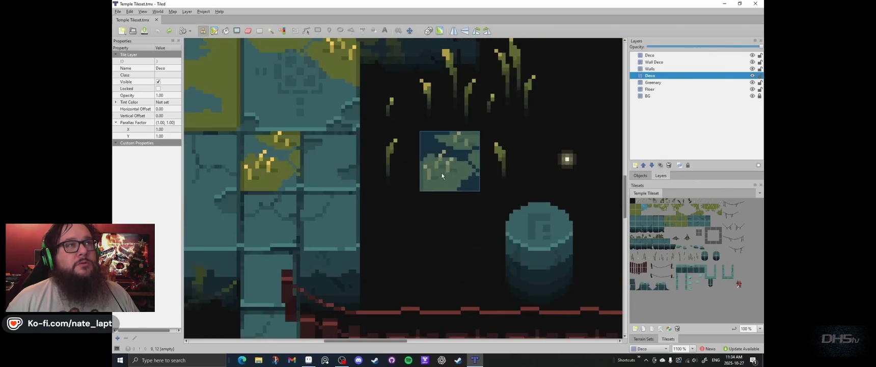
{"action": "scroll", "coordinate": [451, 145], "scroll_direction": "down", "scroll_amount": 3, "text": "ctrl"}
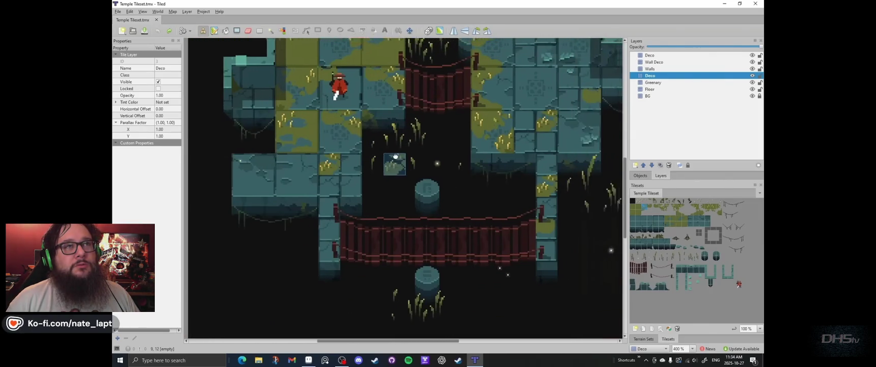
{"action": "scroll", "coordinate": [458, 219], "scroll_direction": "down", "scroll_amount": 2}
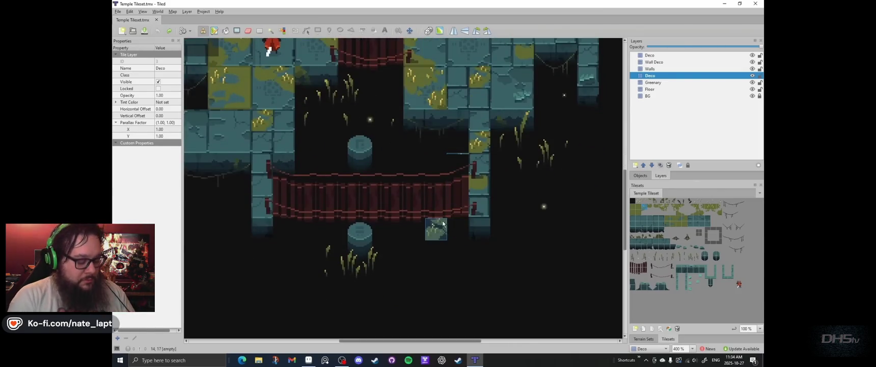
{"action": "scroll", "coordinate": [433, 185], "scroll_direction": "up", "scroll_amount": 1}
{"action": "scroll", "coordinate": [434, 186], "scroll_direction": "left", "scroll_amount": 1}
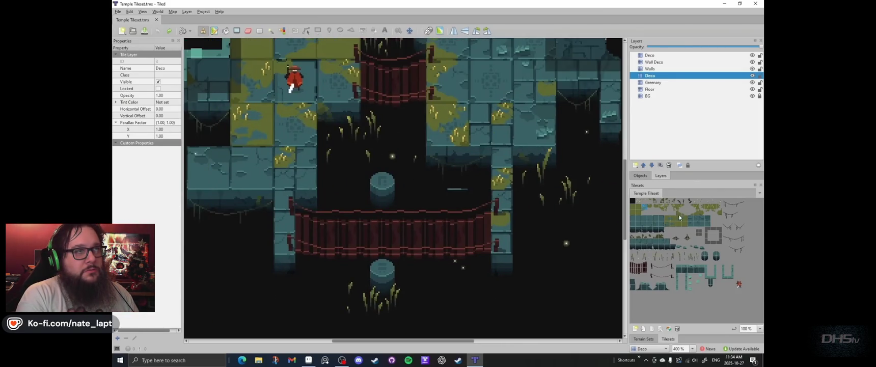
{"action": "left_click", "coordinate": [638, 255]}
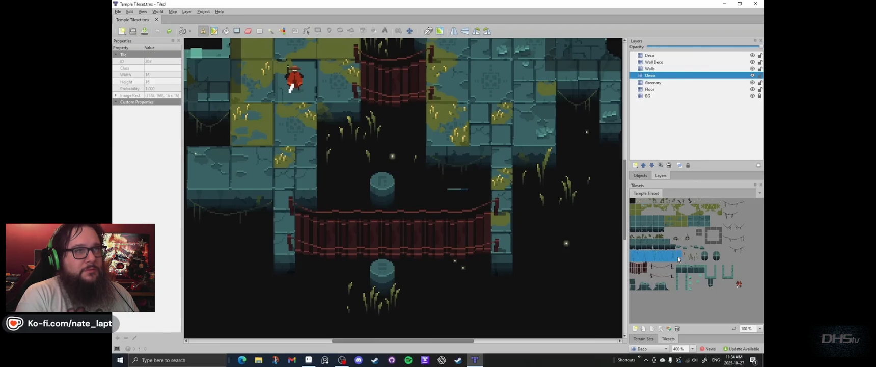
{"action": "left_click_drag", "start_coordinate": [692, 257], "coordinate": [699, 256]}
{"action": "left_click", "coordinate": [398, 300]}
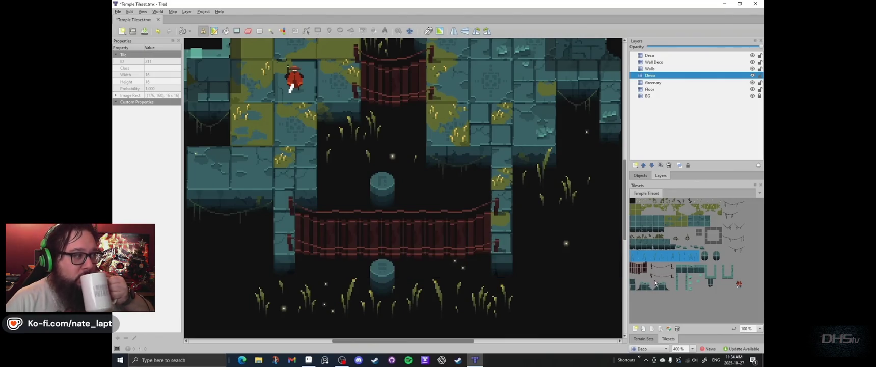
{"action": "scroll", "coordinate": [458, 305], "scroll_direction": "up", "scroll_amount": 3}
{"action": "left_click", "coordinate": [314, 359]}
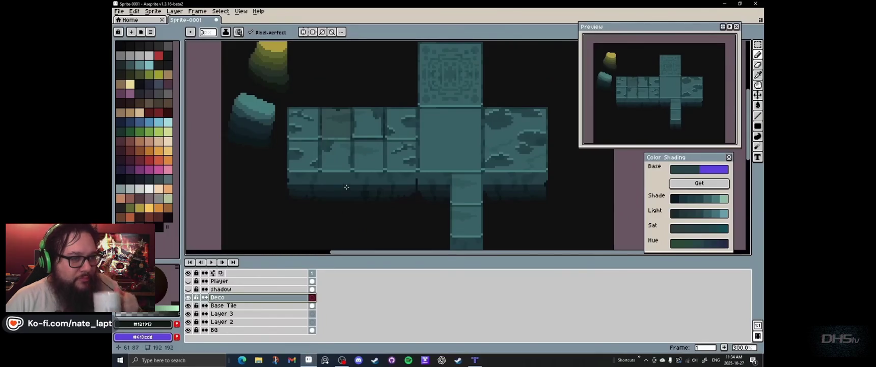
Step: Eyedrop the olive moss colour #3a4525 and draw a vine line with the Contour tool
{"action": "key", "text": "i"}
{"action": "scroll", "coordinate": [278, 66], "scroll_direction": "up", "scroll_amount": 1}
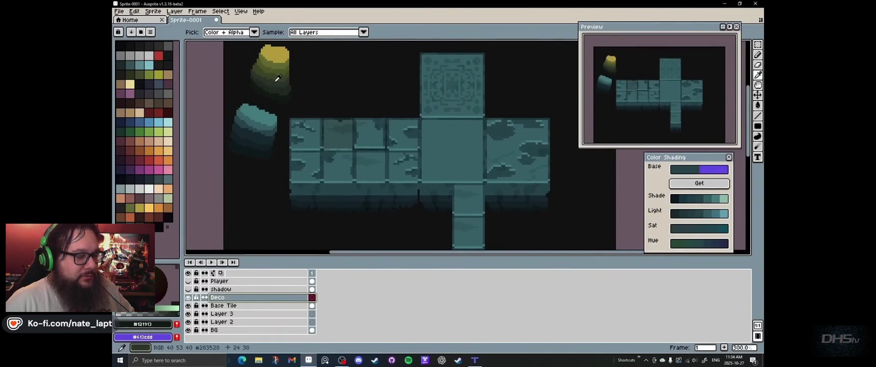
{"action": "left_click", "coordinate": [278, 72]}
{"action": "scroll", "coordinate": [291, 135], "scroll_direction": "down", "scroll_amount": 3}
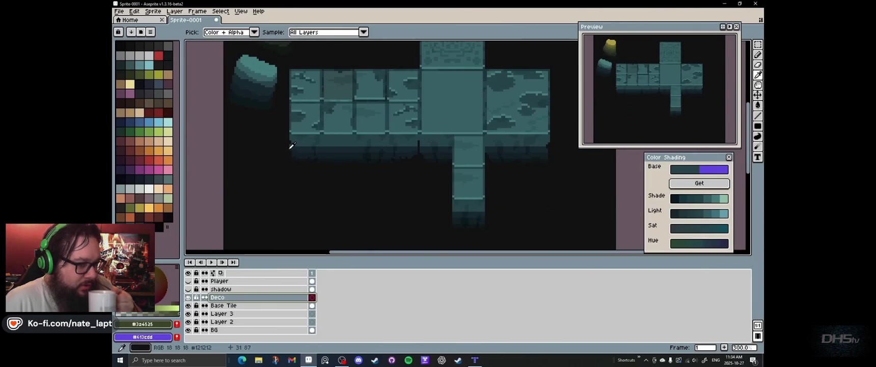
{"action": "scroll", "coordinate": [292, 145], "scroll_direction": "up", "scroll_amount": 2}
{"action": "key", "text": "d"}
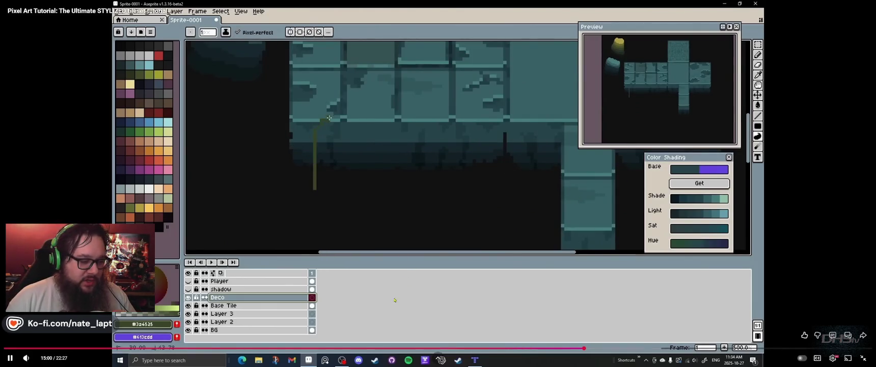
{"action": "left_click_drag", "start_coordinate": [551, 349], "coordinate": [506, 350]}
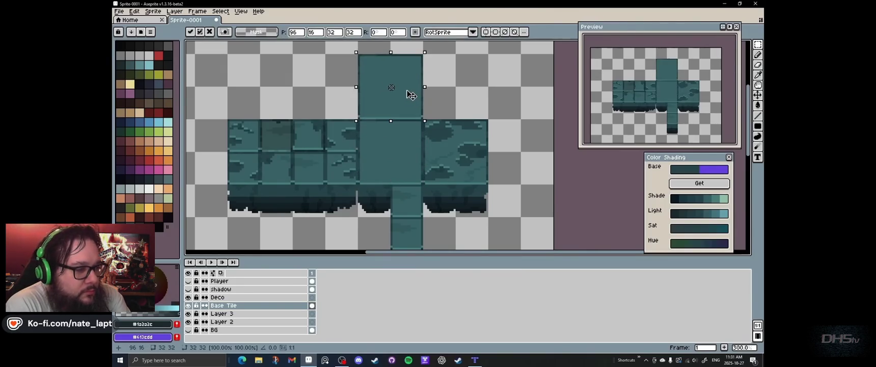
Step: Centre both symmetry axes on the top tile and sample its teal base colour
{"action": "left_click_drag", "start_coordinate": [352, 47], "coordinate": [383, 48]}
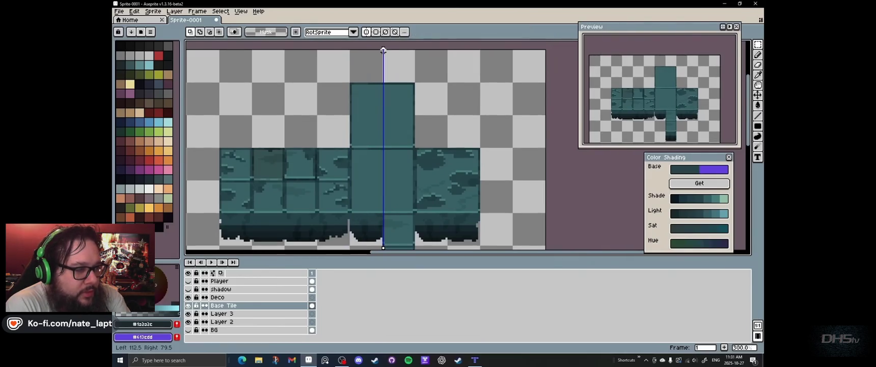
{"action": "left_click", "coordinate": [384, 32]}
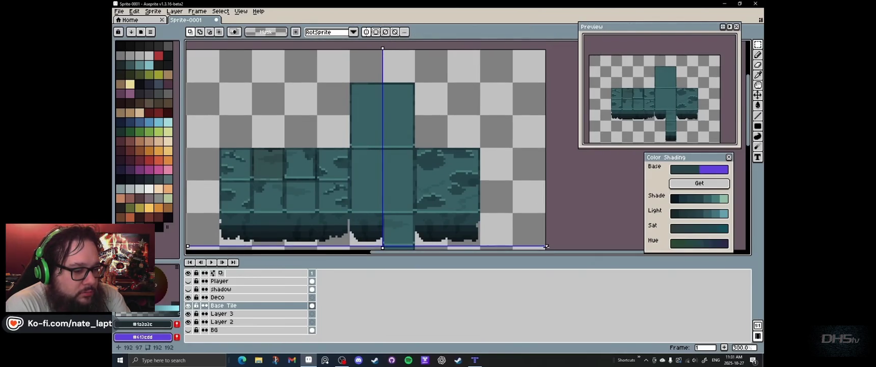
{"action": "left_click_drag", "start_coordinate": [545, 247], "coordinate": [547, 115]}
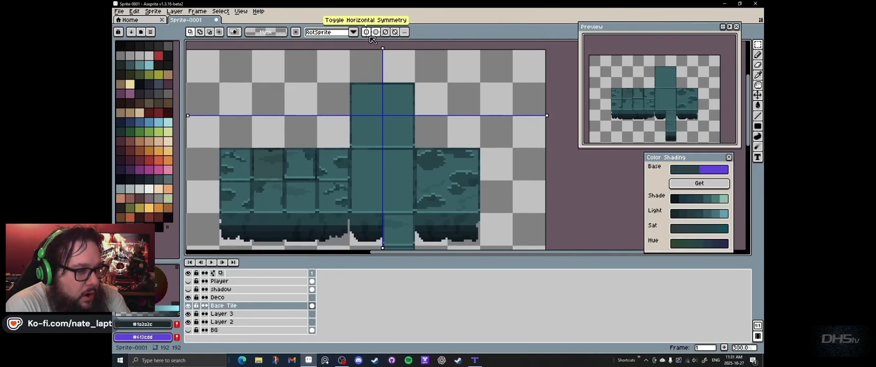
{"action": "scroll", "coordinate": [367, 133], "scroll_direction": "up", "scroll_amount": 1}
{"action": "left_click_drag", "start_coordinate": [367, 132], "coordinate": [377, 170]}
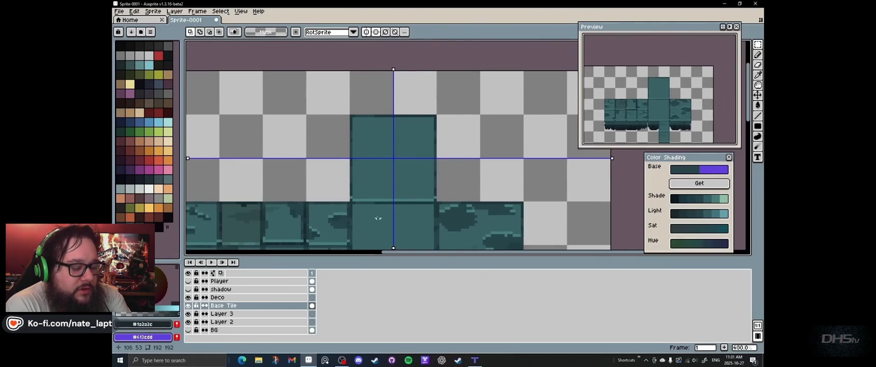
{"action": "left_click_drag", "start_coordinate": [378, 218], "coordinate": [381, 209]}
{"action": "key", "text": "i"}
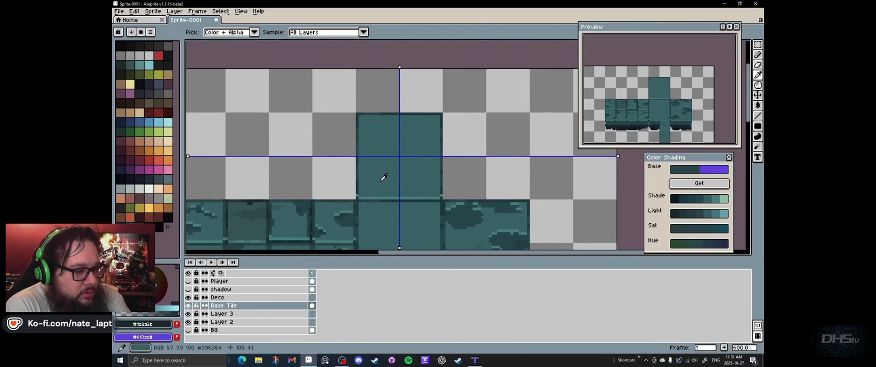
{"action": "left_click", "coordinate": [384, 177]}
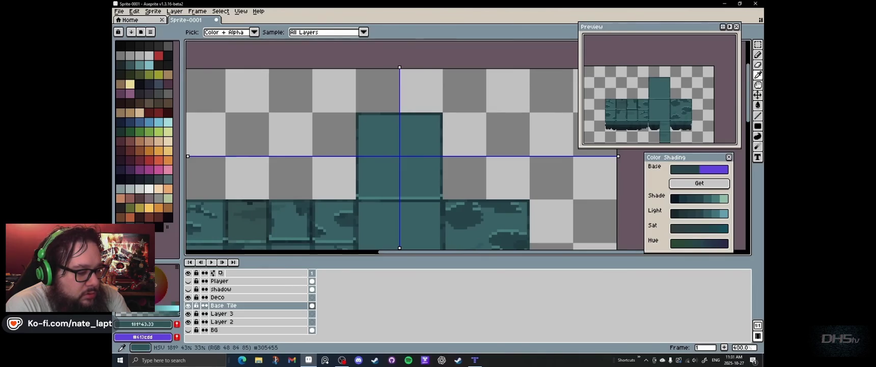
Step: Pencil mirrored 2-pixel corner blobs and a short 1-pixel stroke near the tile centre
{"action": "key", "text": "b"}
{"action": "scroll", "coordinate": [383, 145], "scroll_direction": "up", "scroll_amount": 3}
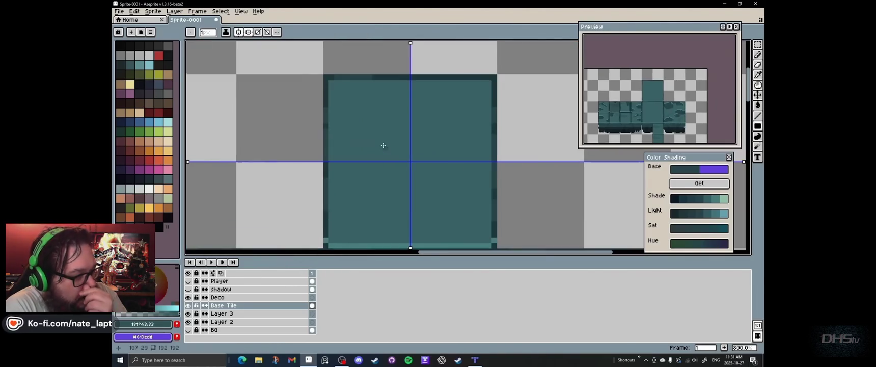
{"action": "scroll", "coordinate": [383, 145], "scroll_direction": "down", "scroll_amount": 1}
{"action": "scroll", "coordinate": [386, 150], "scroll_direction": "down", "scroll_amount": 1}
{"action": "scroll", "coordinate": [387, 152], "scroll_direction": "up", "scroll_amount": 1}
{"action": "scroll", "coordinate": [386, 132], "scroll_direction": "up", "scroll_amount": 4}
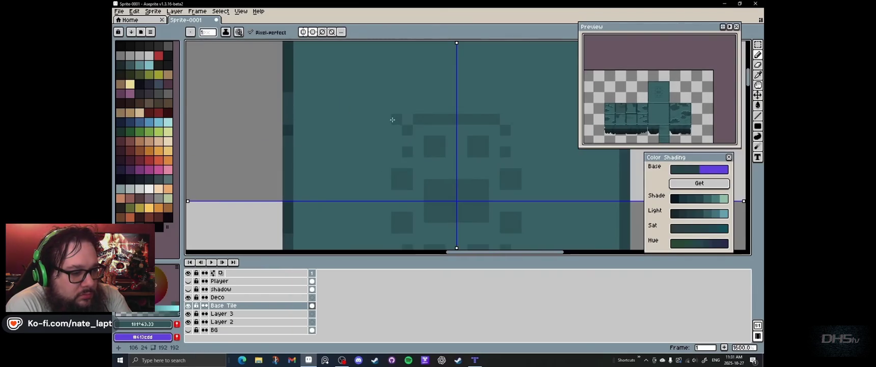
{"action": "scroll", "coordinate": [398, 117], "scroll_direction": "down", "scroll_amount": 3}
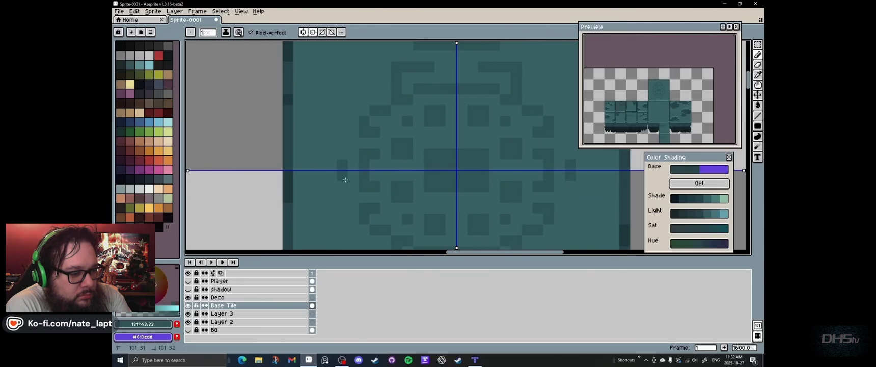
{"action": "scroll", "coordinate": [356, 173], "scroll_direction": "down", "scroll_amount": 3}
{"action": "scroll", "coordinate": [415, 192], "scroll_direction": "up", "scroll_amount": 3}
{"action": "key", "text": "plus"}
{"action": "left_click", "coordinate": [417, 192]}
{"action": "key", "text": "minus"}
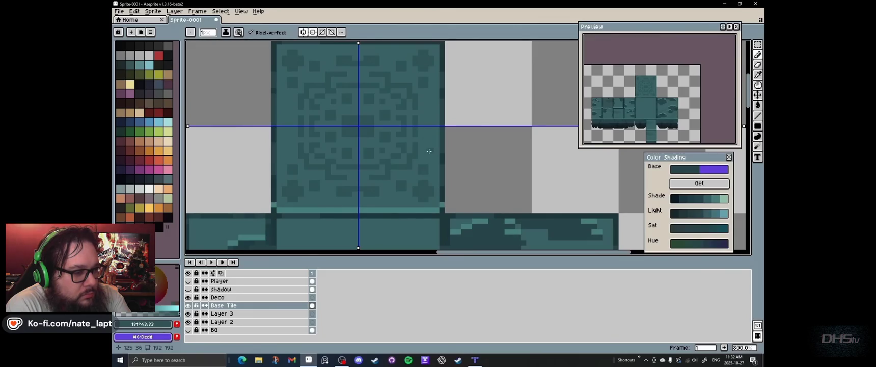
{"action": "left_click_drag", "start_coordinate": [360, 135], "coordinate": [359, 146]}
{"action": "scroll", "coordinate": [344, 140], "scroll_direction": "down", "scroll_amount": 1}
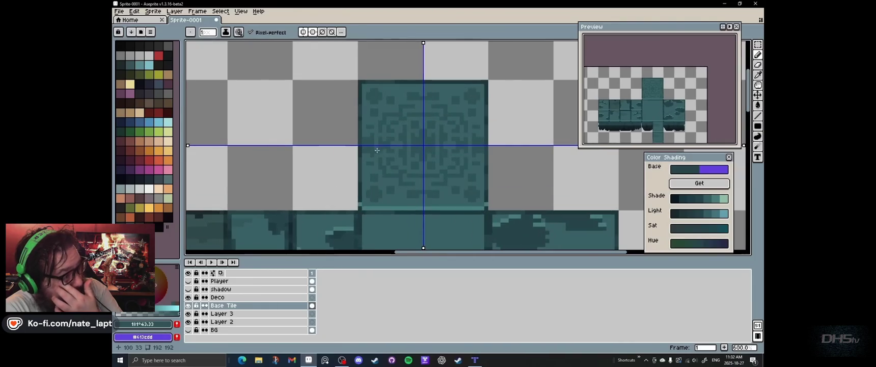
{"action": "scroll", "coordinate": [380, 149], "scroll_direction": "up", "scroll_amount": 1}
Step: Sample darker and mid teal shades for drawing the pattern with lines
{"action": "key", "text": "i"}
{"action": "left_click", "coordinate": [235, 201]}
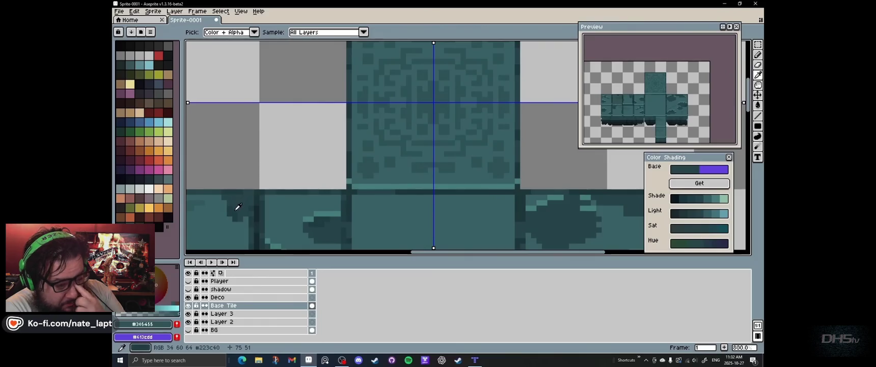
{"action": "key", "text": "l"}
{"action": "left_click", "coordinate": [331, 210], "text": "alt"}
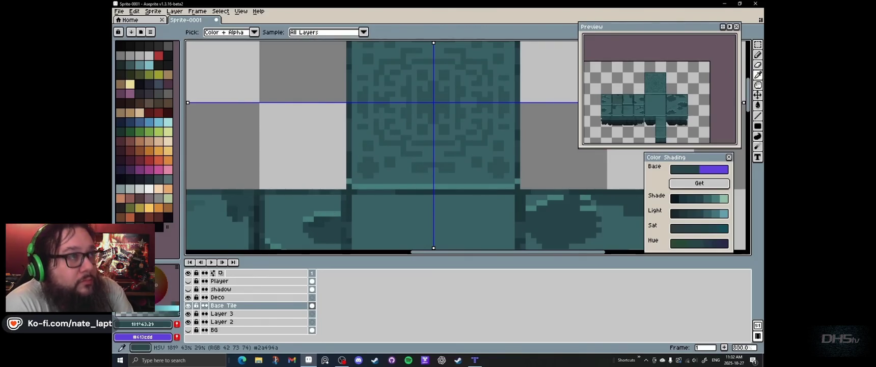
{"action": "scroll", "coordinate": [433, 143], "scroll_direction": "down", "scroll_amount": 1}
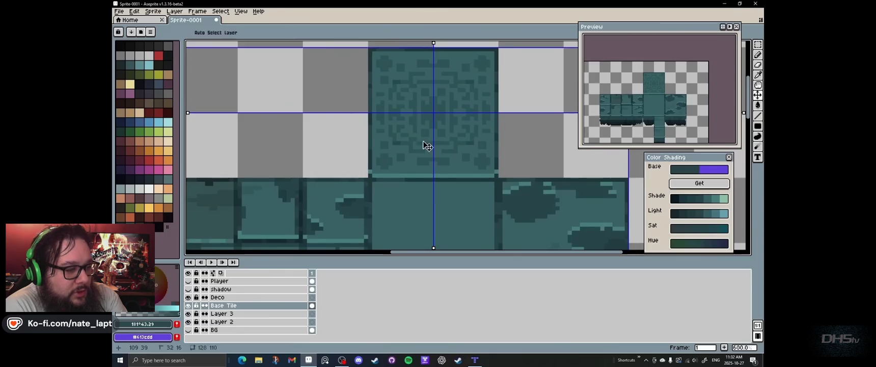
Step: Turn off mirror symmetry and add a short row of darker pixels to the ornate tile pattern
{"action": "left_click", "coordinate": [254, 33]}
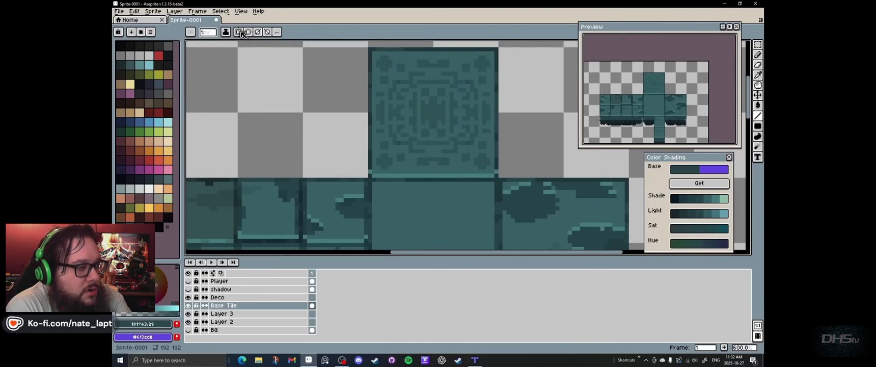
{"action": "scroll", "coordinate": [426, 103], "scroll_direction": "up", "scroll_amount": 3}
{"action": "left_click", "coordinate": [398, 140]}
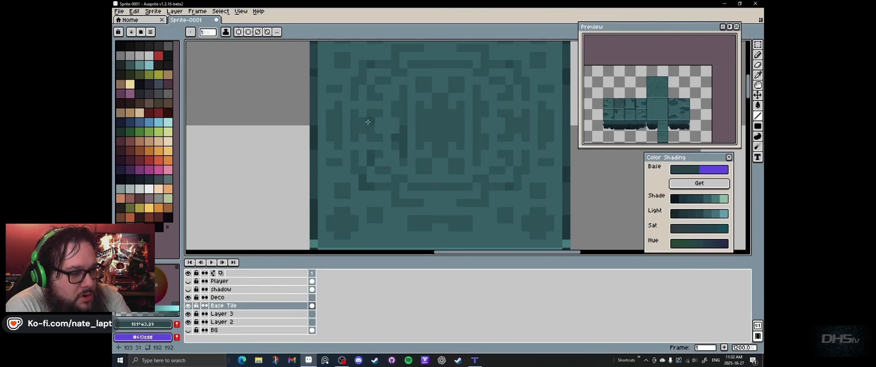
{"action": "scroll", "coordinate": [407, 127], "scroll_direction": "right", "scroll_amount": 2}
{"action": "left_click_drag", "start_coordinate": [416, 101], "coordinate": [444, 93]}
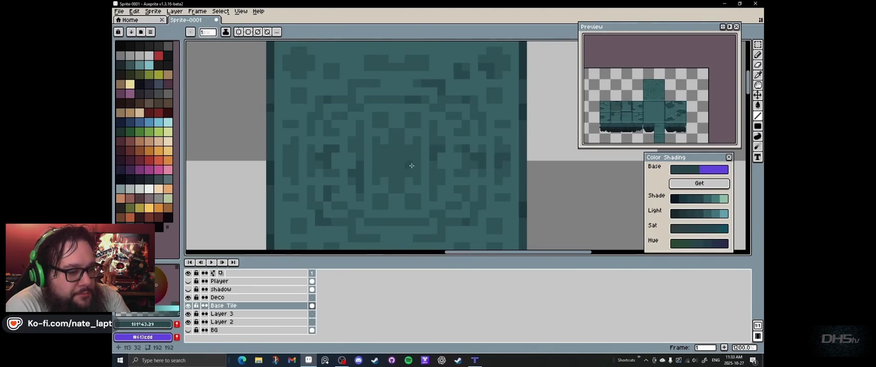
Step: Select the Paint Bucket, zoom back out to 200%, and show the dark background layer
{"action": "scroll", "coordinate": [413, 171], "scroll_direction": "down", "scroll_amount": 5}
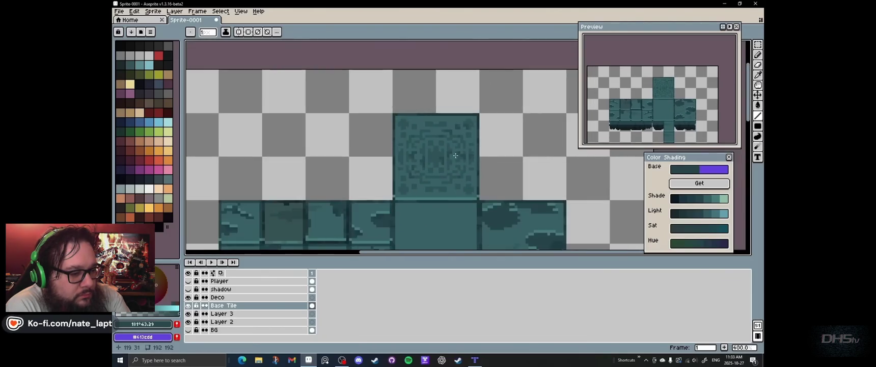
{"action": "scroll", "coordinate": [455, 157], "scroll_direction": "down", "scroll_amount": 2}
{"action": "scroll", "coordinate": [479, 166], "scroll_direction": "down", "scroll_amount": 1}
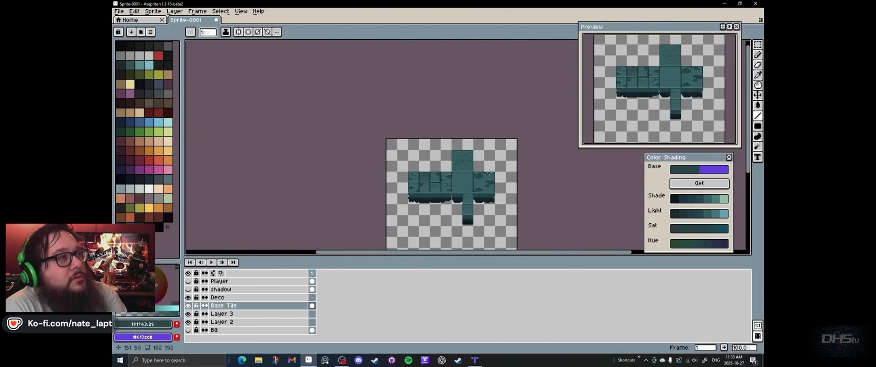
{"action": "scroll", "coordinate": [489, 173], "scroll_direction": "up", "scroll_amount": 5}
{"action": "scroll", "coordinate": [485, 160], "scroll_direction": "up", "scroll_amount": 3}
{"action": "scroll", "coordinate": [485, 161], "scroll_direction": "up", "scroll_amount": 2}
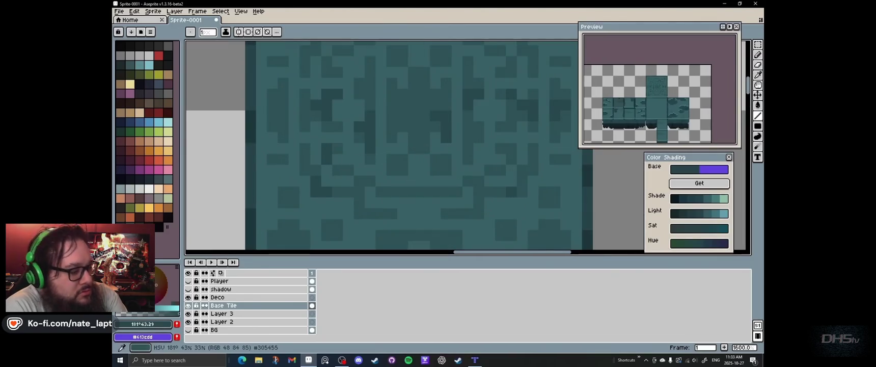
{"action": "key", "text": "g"}
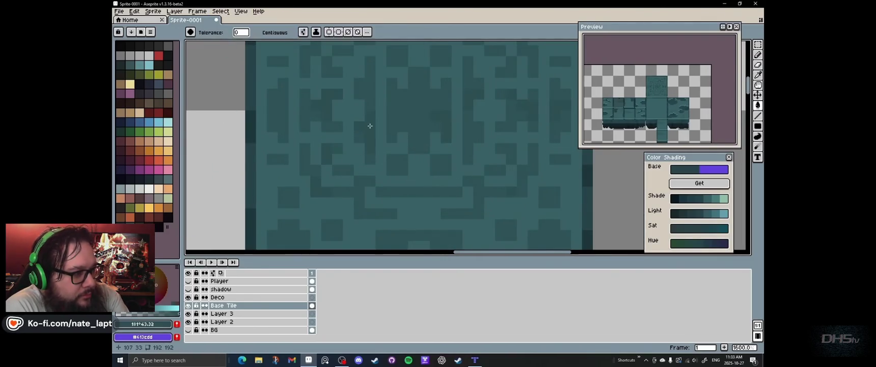
{"action": "scroll", "coordinate": [369, 126], "scroll_direction": "down", "scroll_amount": 3}
{"action": "scroll", "coordinate": [370, 126], "scroll_direction": "up", "scroll_amount": 2}
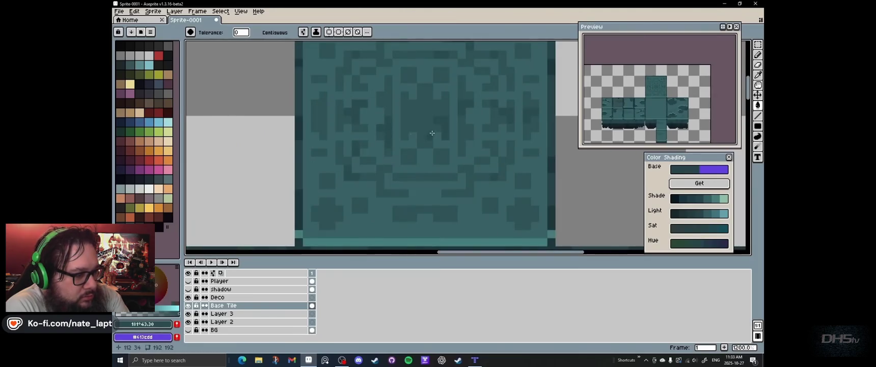
{"action": "scroll", "coordinate": [484, 134], "scroll_direction": "down", "scroll_amount": 5}
{"action": "scroll", "coordinate": [484, 134], "scroll_direction": "down", "scroll_amount": 1}
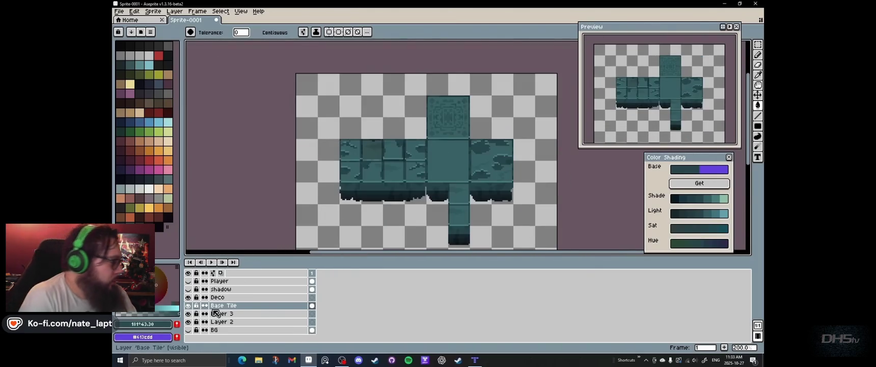
{"action": "left_click", "coordinate": [188, 330]}
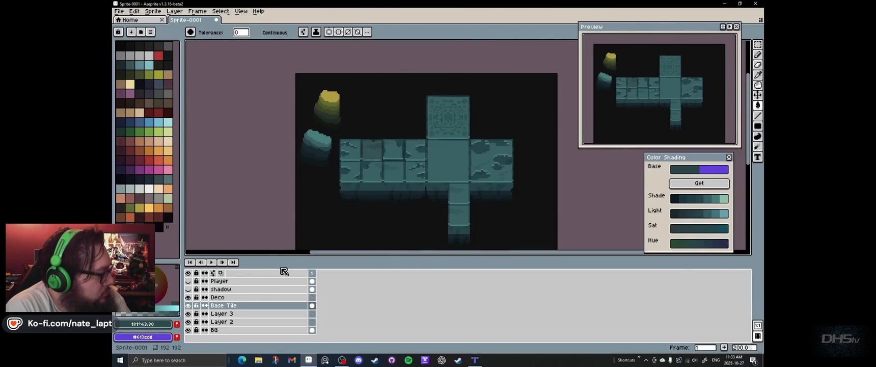
Step: Make the Deco layer active and pick the dark background colour with the eyedropper
{"action": "left_click", "coordinate": [240, 297]}
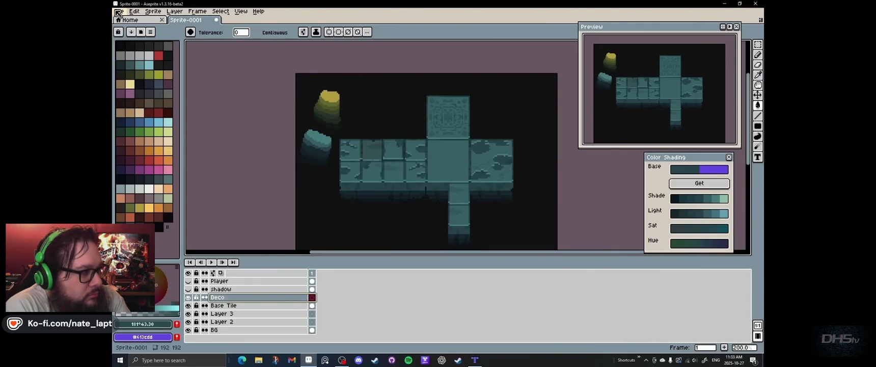
{"action": "left_click_drag", "start_coordinate": [427, 162], "coordinate": [423, 146]}
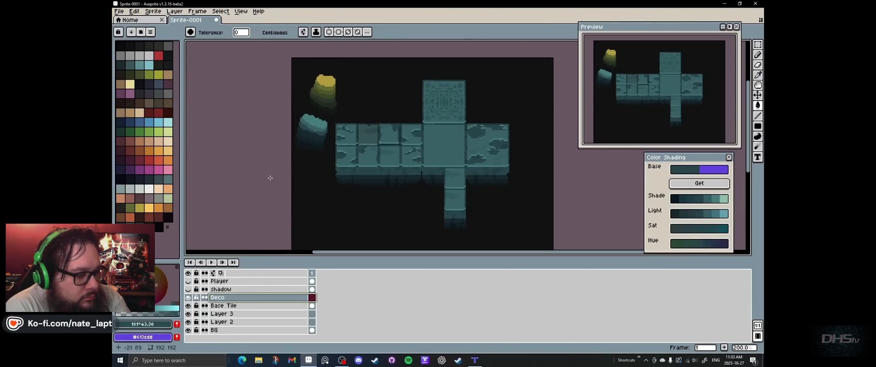
{"action": "key", "text": "i"}
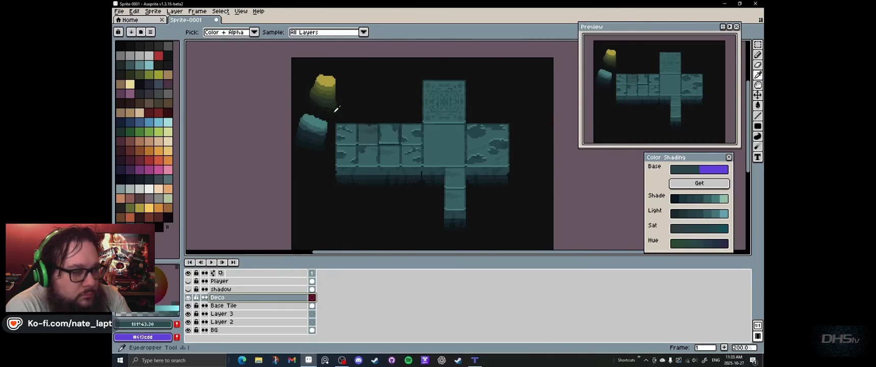
{"action": "left_click", "coordinate": [337, 109]}
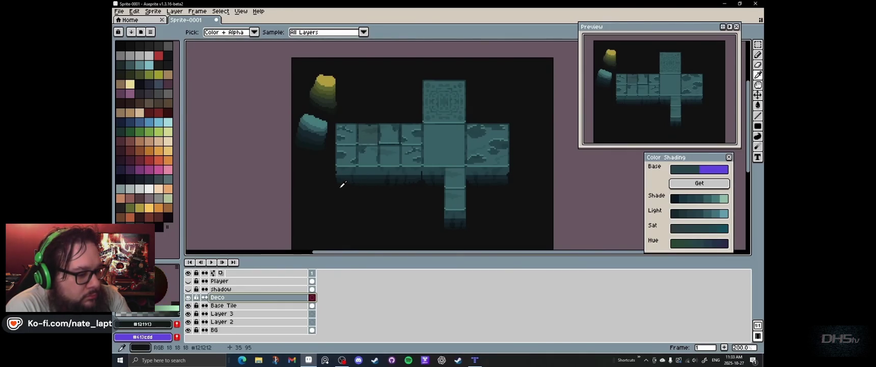
Step: Try a pixel-perfect dark hanging stroke below the wall tiles, undo it, and switch to Tiled
{"action": "key", "text": "b"}
{"action": "scroll", "coordinate": [410, 166], "scroll_direction": "up", "scroll_amount": 1}
{"action": "scroll", "coordinate": [422, 119], "scroll_direction": "up", "scroll_amount": 1}
{"action": "left_click_drag", "start_coordinate": [391, 189], "coordinate": [372, 204]}
{"action": "scroll", "coordinate": [341, 177], "scroll_direction": "up", "scroll_amount": 1}
{"action": "key", "text": "minus"}
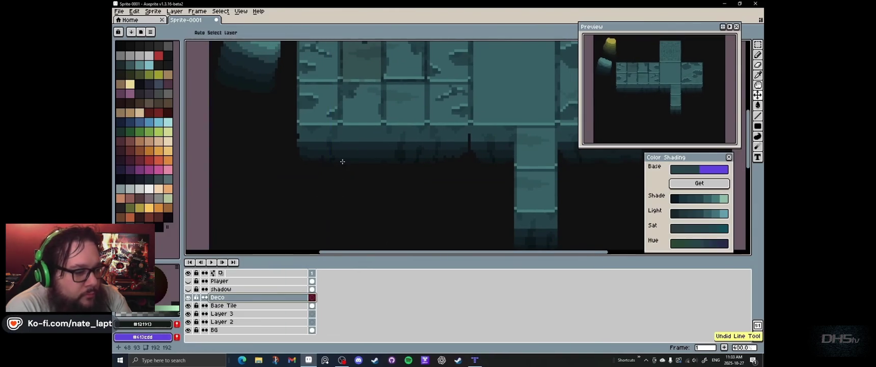
{"action": "left_click_drag", "start_coordinate": [359, 92], "coordinate": [354, 148]}
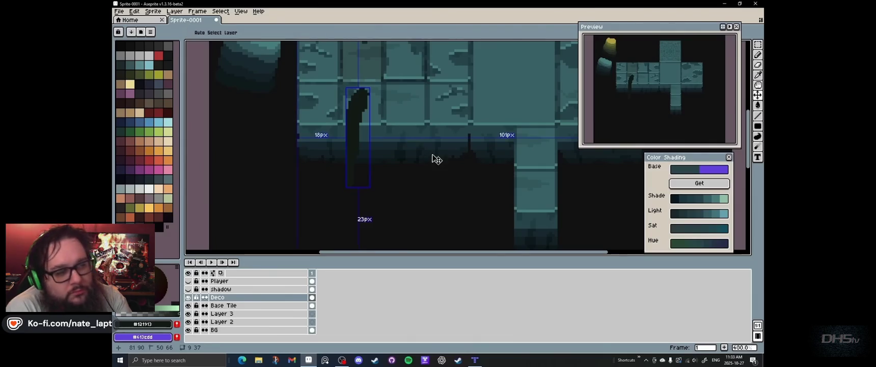
{"action": "key", "text": "ctrl+z"}
{"action": "scroll", "coordinate": [381, 158], "scroll_direction": "down", "scroll_amount": 3}
{"action": "scroll", "coordinate": [374, 124], "scroll_direction": "up", "scroll_amount": 2}
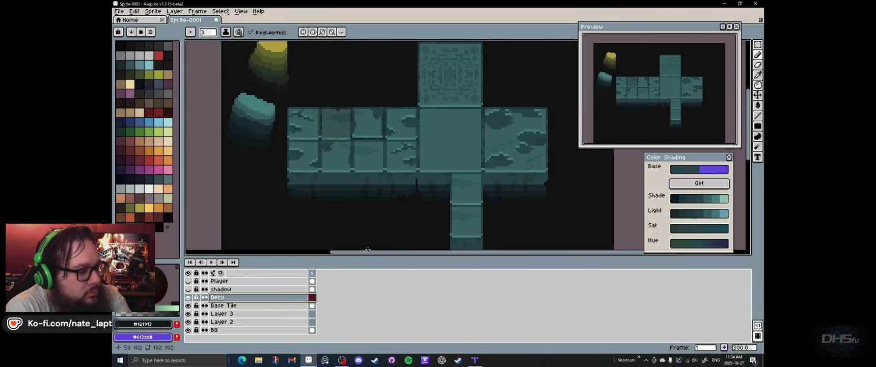
{"action": "left_click", "coordinate": [474, 360]}
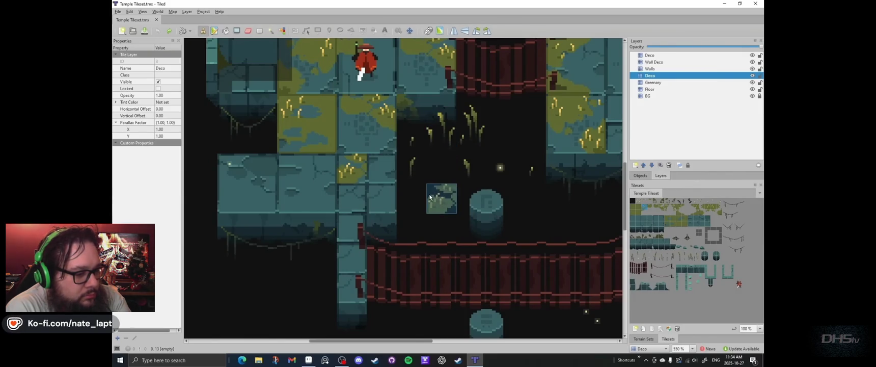
Step: Stamp a row of grass tiles from the tileset onto the Deco layer below the lower bridge
{"action": "scroll", "coordinate": [443, 178], "scroll_direction": "up", "scroll_amount": 1}
{"action": "scroll", "coordinate": [433, 175], "scroll_direction": "up", "scroll_amount": 1}
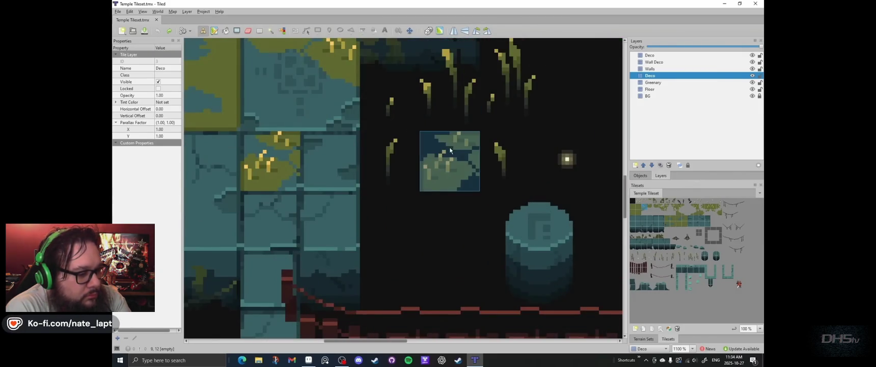
{"action": "scroll", "coordinate": [448, 147], "scroll_direction": "down", "scroll_amount": 2}
{"action": "scroll", "coordinate": [407, 158], "scroll_direction": "down", "scroll_amount": 1}
{"action": "scroll", "coordinate": [458, 214], "scroll_direction": "down", "scroll_amount": 1}
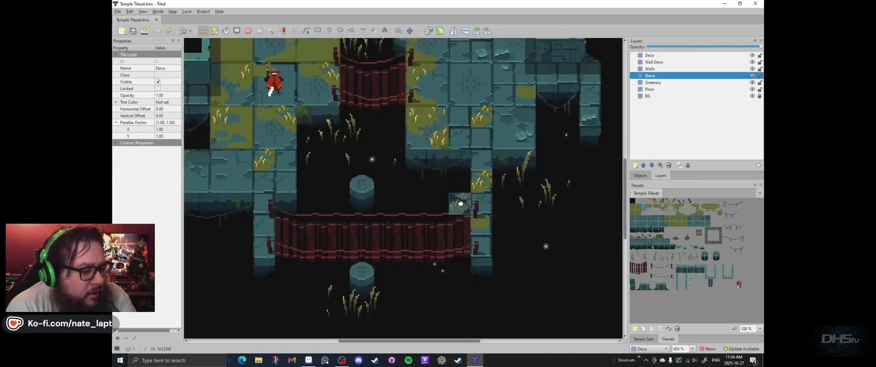
{"action": "scroll", "coordinate": [449, 224], "scroll_direction": "down", "scroll_amount": 1}
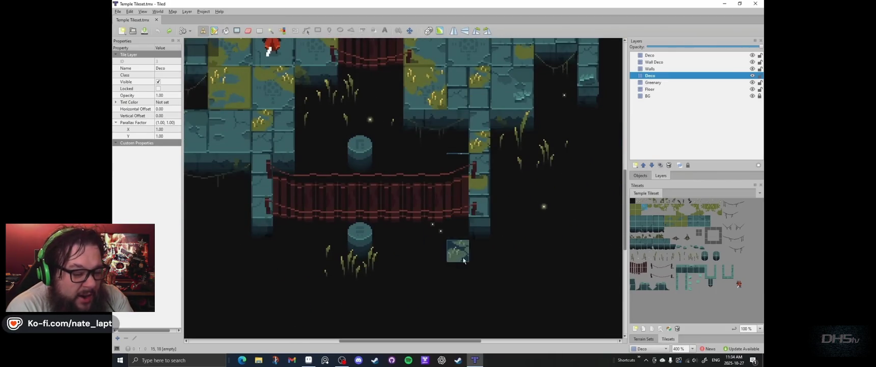
{"action": "left_click_drag", "start_coordinate": [430, 149], "coordinate": [452, 185]}
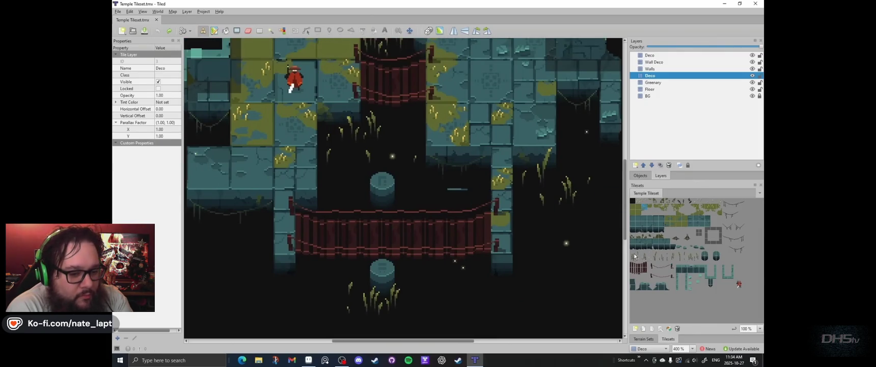
{"action": "left_click_drag", "start_coordinate": [635, 256], "coordinate": [653, 259]}
{"action": "left_click", "coordinate": [402, 304]}
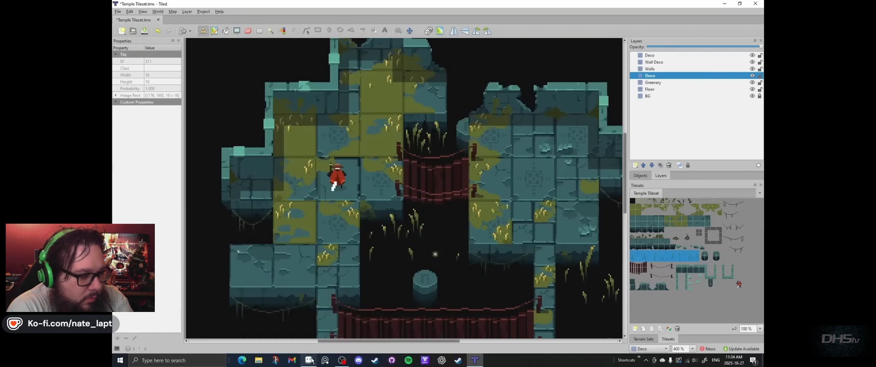
{"action": "left_click", "coordinate": [312, 359]}
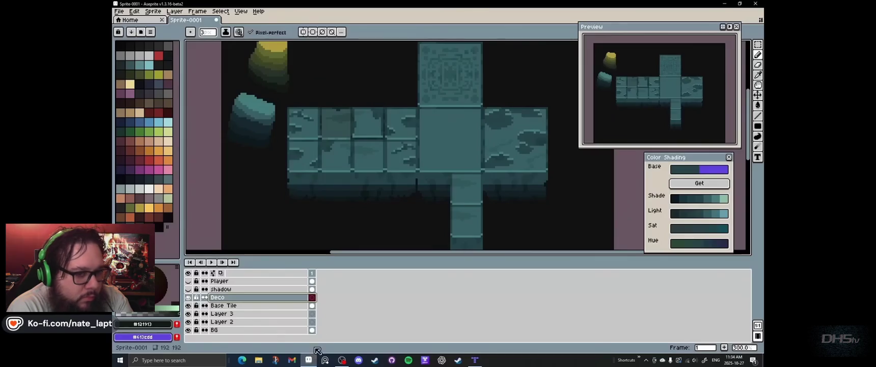
Step: Pick dark olive #3a4525 and try an olive grass blade below the wall, then undo it
{"action": "key", "text": "i"}
{"action": "left_click", "coordinate": [278, 73]}
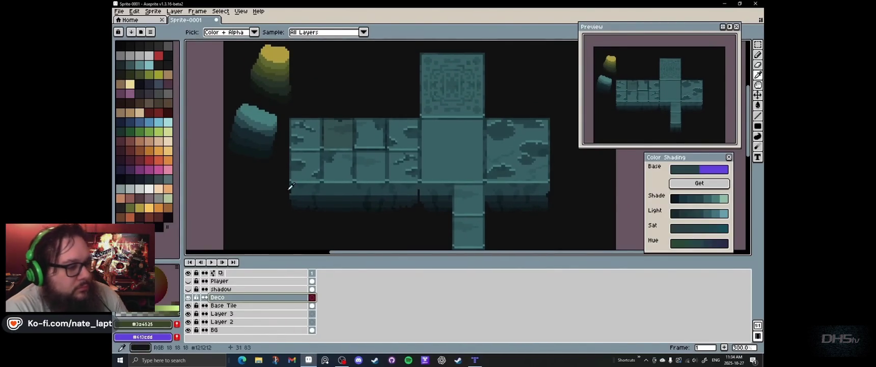
{"action": "scroll", "coordinate": [293, 186], "scroll_direction": "down", "scroll_amount": 1}
{"action": "scroll", "coordinate": [292, 147], "scroll_direction": "up", "scroll_amount": 2}
{"action": "key", "text": "d"}
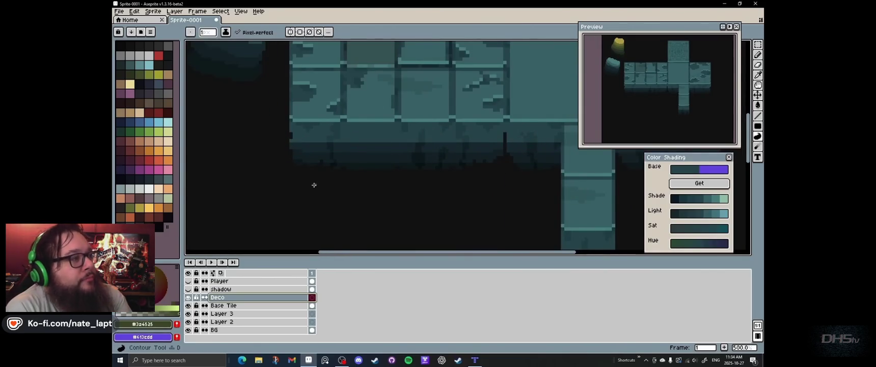
{"action": "mouse_move", "coordinate": [314, 135]}
{"action": "left_mouse_down"}
{"action": "mouse_move", "coordinate": [329, 172]}
{"action": "mouse_move", "coordinate": [364, 113]}
{"action": "left_mouse_up"}
{"action": "key", "text": "ctrl+z"}
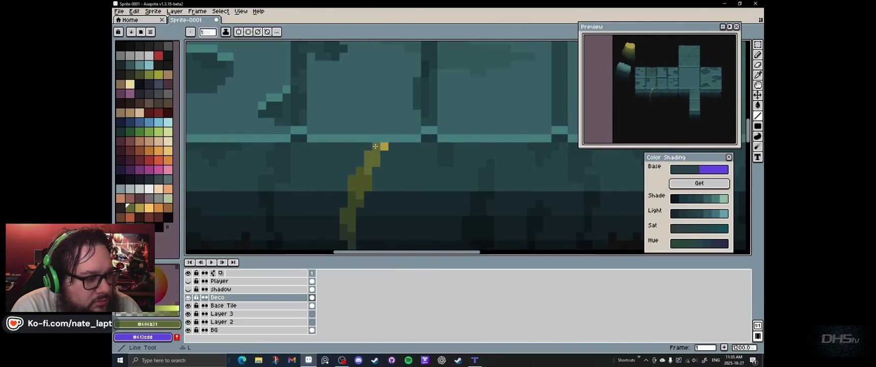
Step: Move the yellow tip pixel up the blade and shift the yellow grass plant left
{"action": "scroll", "coordinate": [377, 148], "scroll_direction": "up", "scroll_amount": 1}
{"action": "mouse_move", "coordinate": [394, 113]}
{"action": "left_mouse_down"}
{"action": "mouse_move", "coordinate": [429, 158]}
{"action": "mouse_move", "coordinate": [412, 119]}
{"action": "left_mouse_up"}
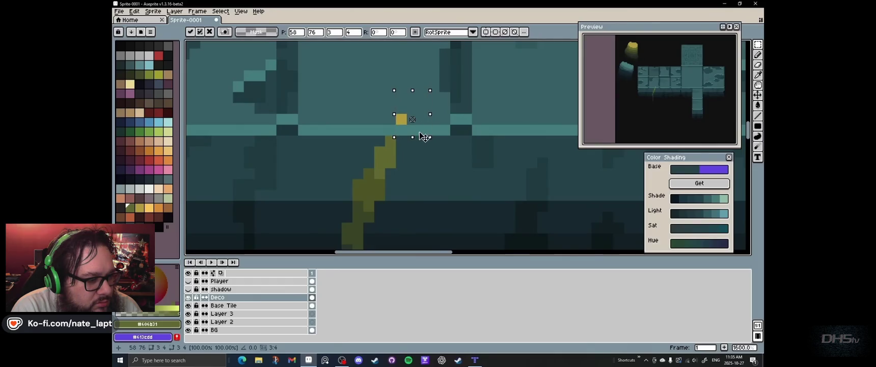
{"action": "key", "text": "Return"}
{"action": "scroll", "coordinate": [433, 143], "scroll_direction": "down", "scroll_amount": 4}
{"action": "scroll", "coordinate": [453, 164], "scroll_direction": "right", "scroll_amount": 2}
{"action": "left_click_drag", "start_coordinate": [381, 78], "coordinate": [427, 218]}
{"action": "mouse_move", "coordinate": [415, 186]}
{"action": "left_mouse_down"}
{"action": "mouse_move", "coordinate": [314, 182]}
{"action": "mouse_move", "coordinate": [328, 216]}
{"action": "mouse_move", "coordinate": [531, 199]}
{"action": "left_mouse_up"}
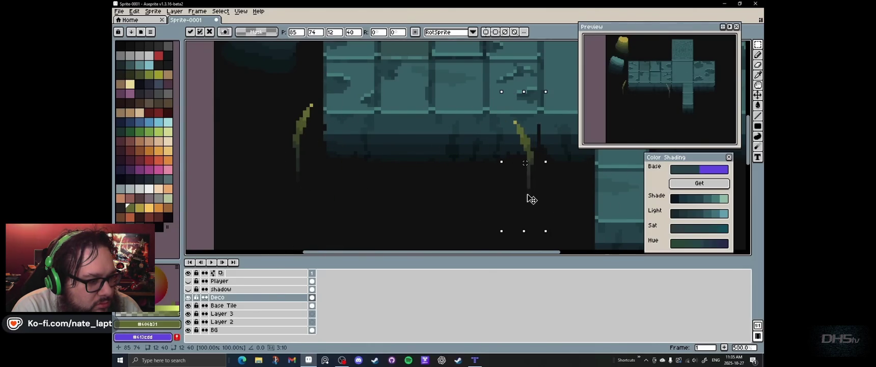
{"action": "key", "text": "Return"}
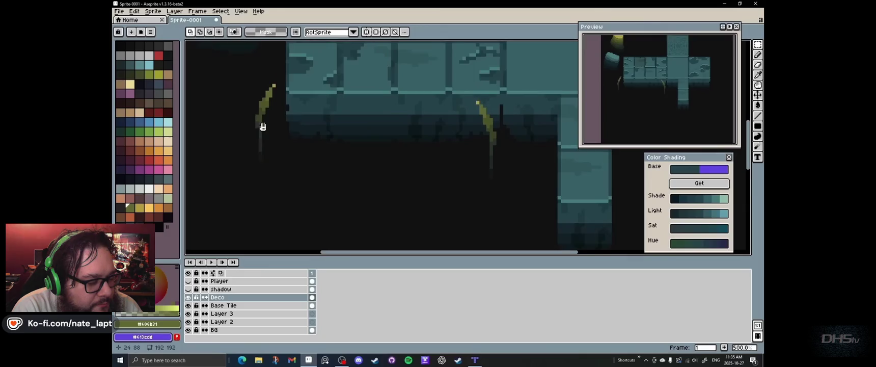
Step: Draw a second grass blade stalk, redrawing it further right after a misplaced attempt
{"action": "scroll", "coordinate": [257, 141], "scroll_direction": "up", "scroll_amount": 2}
{"action": "key", "text": "d"}
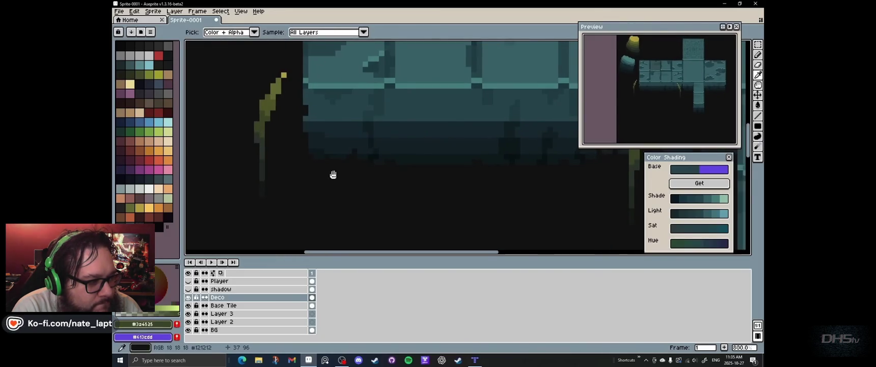
{"action": "left_click_drag", "start_coordinate": [309, 188], "coordinate": [309, 105]}
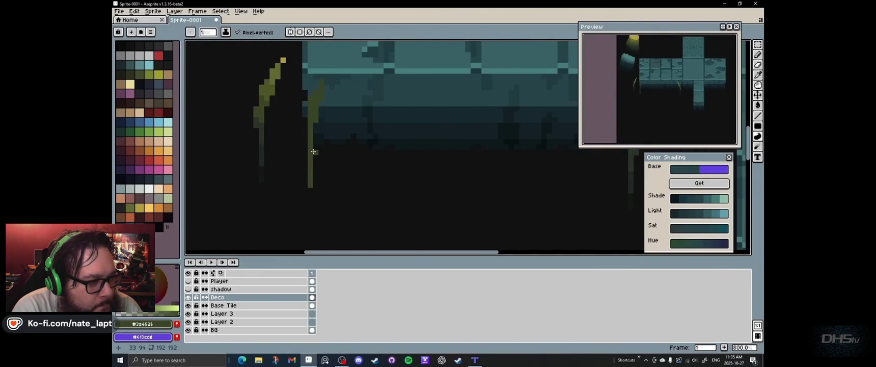
{"action": "key", "text": "ctrl+z"}
{"action": "left_click_drag", "start_coordinate": [337, 181], "coordinate": [333, 113]}
{"action": "scroll", "coordinate": [336, 148], "scroll_direction": "up", "scroll_amount": 3}
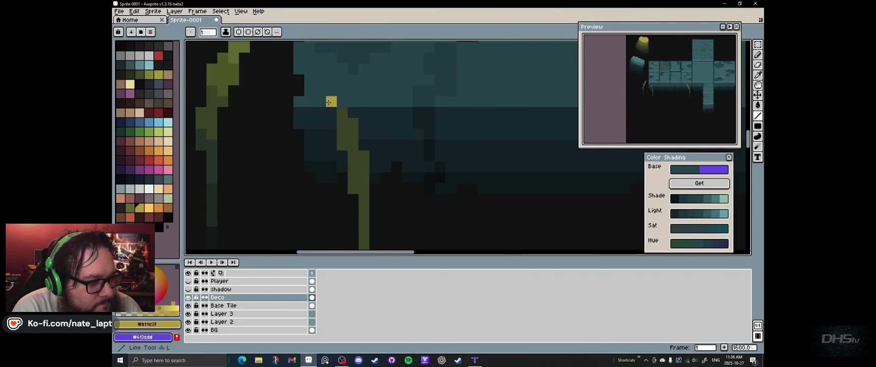
Step: Redraw the lower vine segment in darker green and extend it downward in near-black green
{"action": "key", "text": "l"}
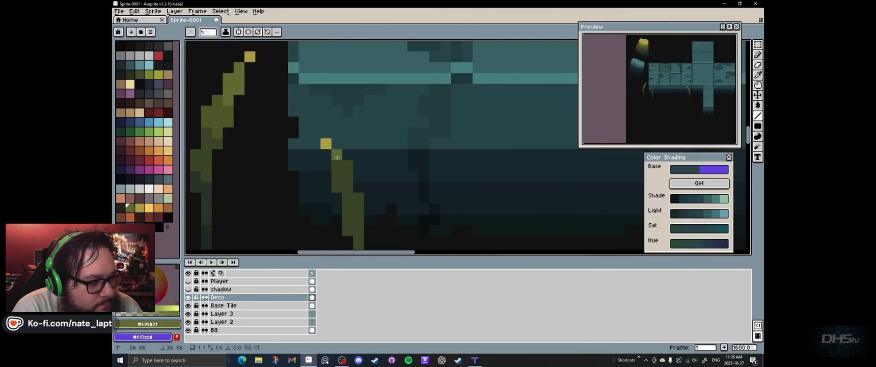
{"action": "scroll", "coordinate": [349, 149], "scroll_direction": "down", "scroll_amount": 2}
{"action": "scroll", "coordinate": [255, 119], "scroll_direction": "left", "scroll_amount": 1}
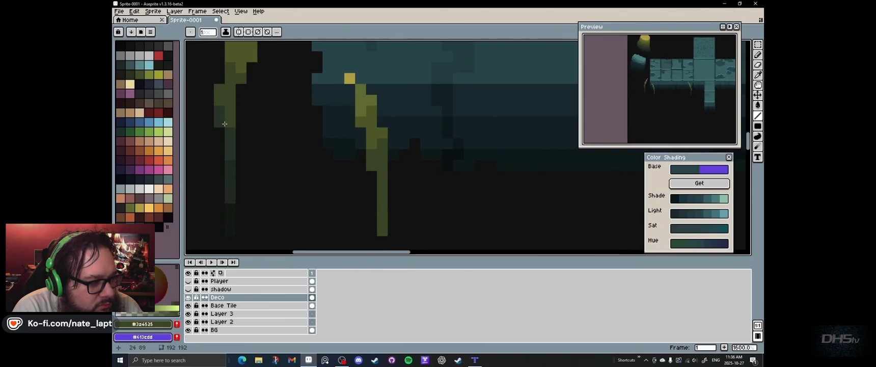
{"action": "left_click", "coordinate": [231, 122], "text": "alt"}
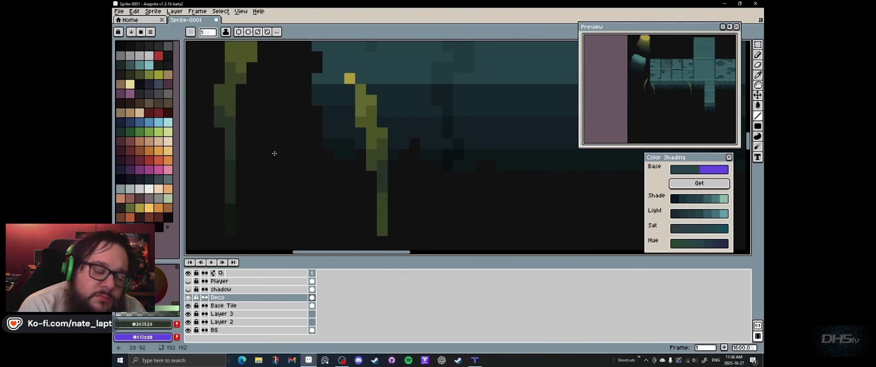
{"action": "left_click_drag", "start_coordinate": [382, 194], "coordinate": [382, 235]}
{"action": "scroll", "coordinate": [328, 165], "scroll_direction": "down", "scroll_amount": 1}
{"action": "left_click", "coordinate": [209, 156], "text": "alt"}
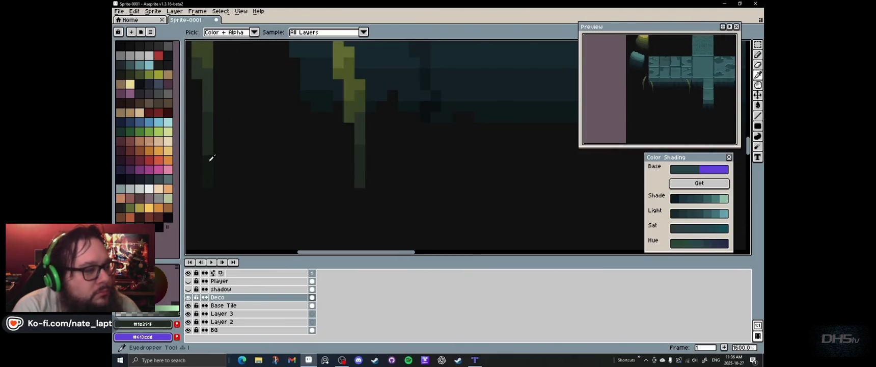
{"action": "left_click_drag", "start_coordinate": [358, 189], "coordinate": [360, 201]}
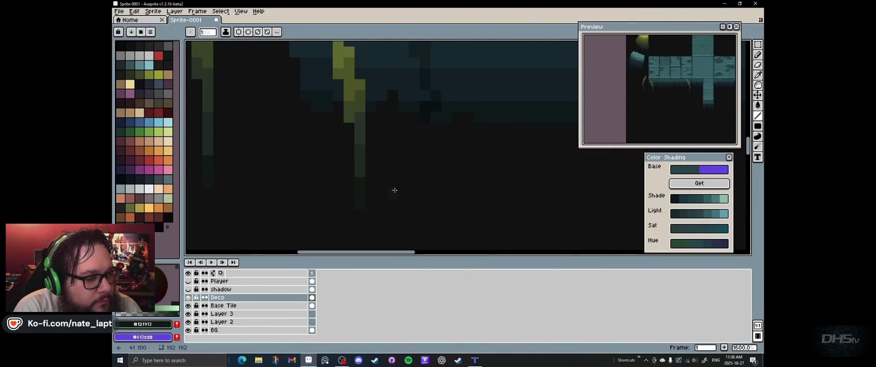
{"action": "scroll", "coordinate": [395, 190], "scroll_direction": "down", "scroll_amount": 5}
{"action": "scroll", "coordinate": [370, 174], "scroll_direction": "down", "scroll_amount": 1}
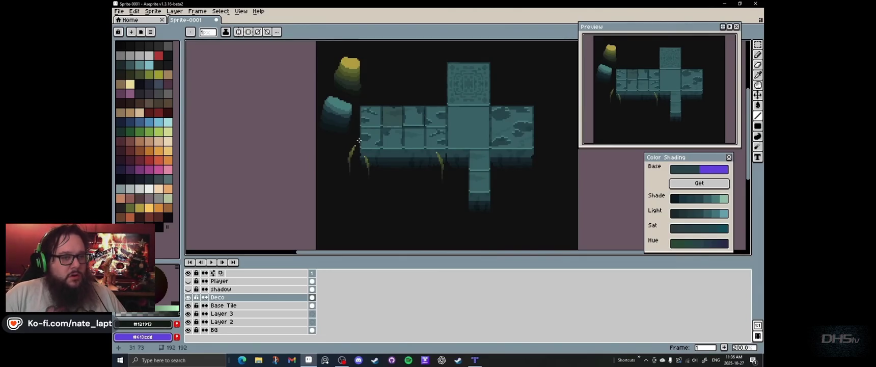
Step: Pick the olive grass colour for straight-line drawing, then switch over to the Tiled map
{"action": "scroll", "coordinate": [360, 150], "scroll_direction": "up", "scroll_amount": 4}
{"action": "scroll", "coordinate": [357, 148], "scroll_direction": "up", "scroll_amount": 3}
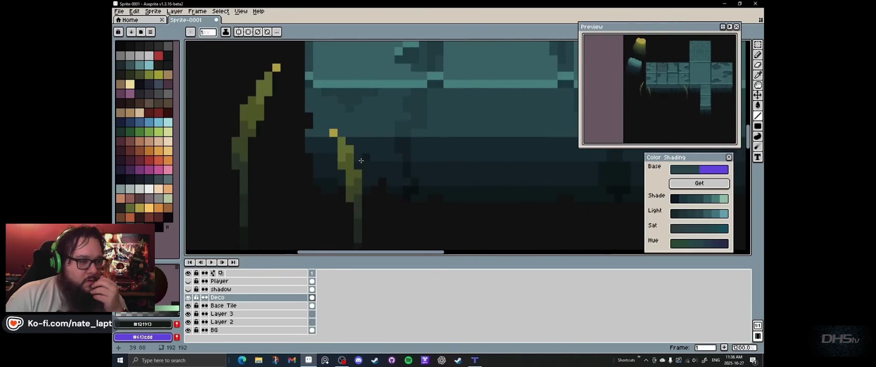
{"action": "left_click", "coordinate": [351, 146], "text": "alt"}
{"action": "key", "text": "l"}
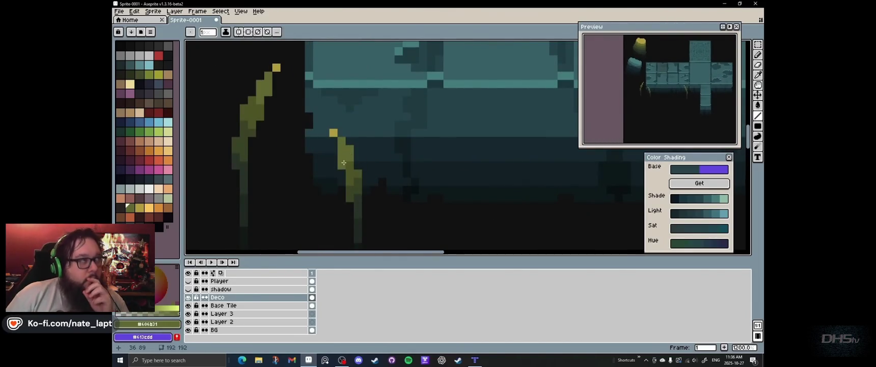
{"action": "scroll", "coordinate": [362, 132], "scroll_direction": "down", "scroll_amount": 5}
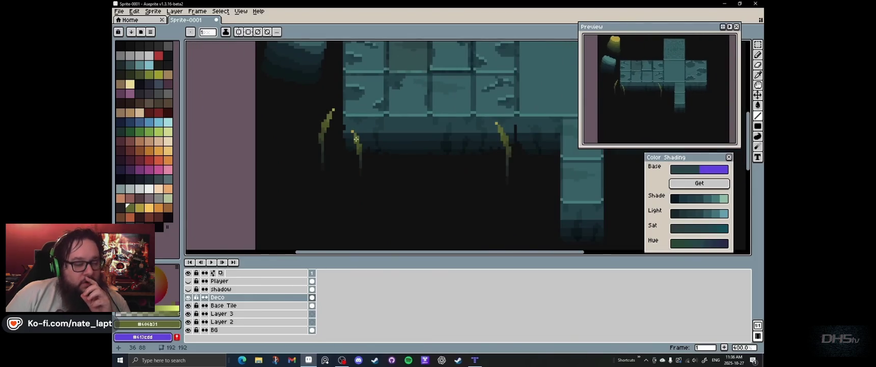
{"action": "scroll", "coordinate": [397, 131], "scroll_direction": "down", "scroll_amount": 1}
{"action": "scroll", "coordinate": [339, 136], "scroll_direction": "down", "scroll_amount": 1}
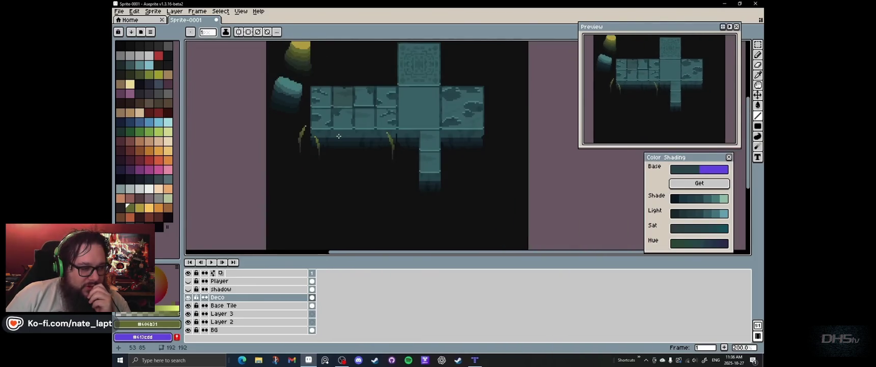
{"action": "left_click", "coordinate": [473, 363]}
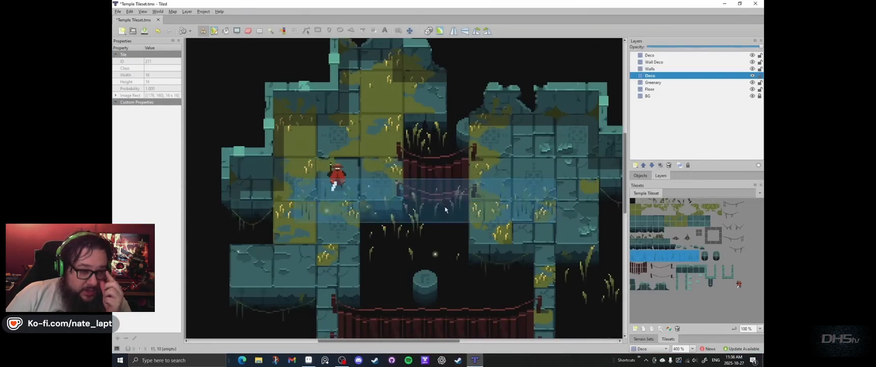
{"action": "scroll", "coordinate": [416, 192], "scroll_direction": "up", "scroll_amount": 2}
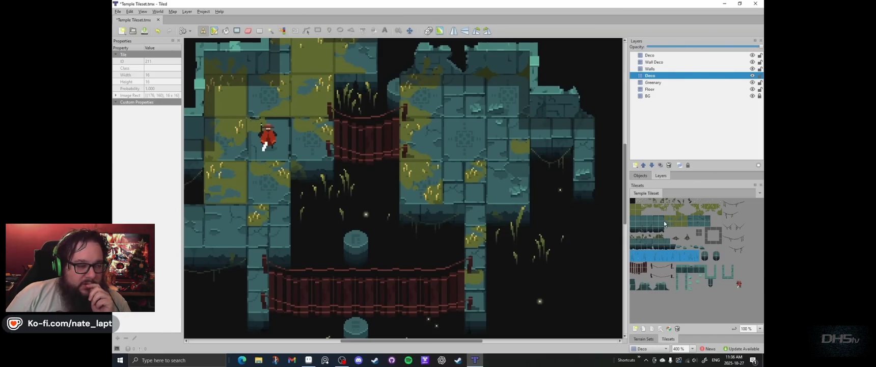
{"action": "scroll", "coordinate": [456, 125], "scroll_direction": "up", "scroll_amount": 1}
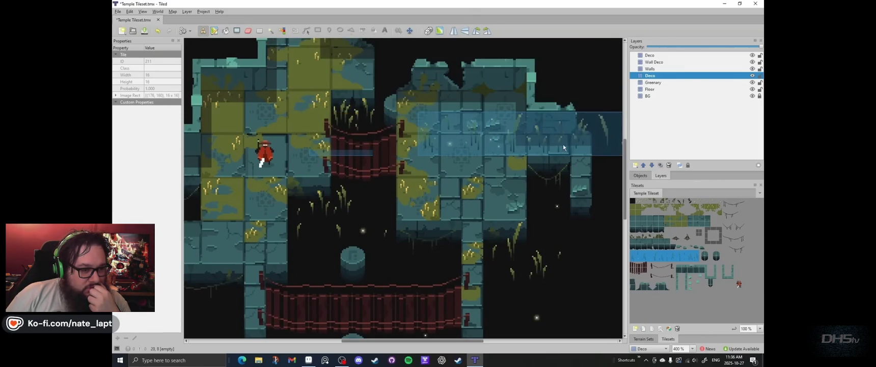
{"action": "scroll", "coordinate": [337, 265], "scroll_direction": "left", "scroll_amount": 5}
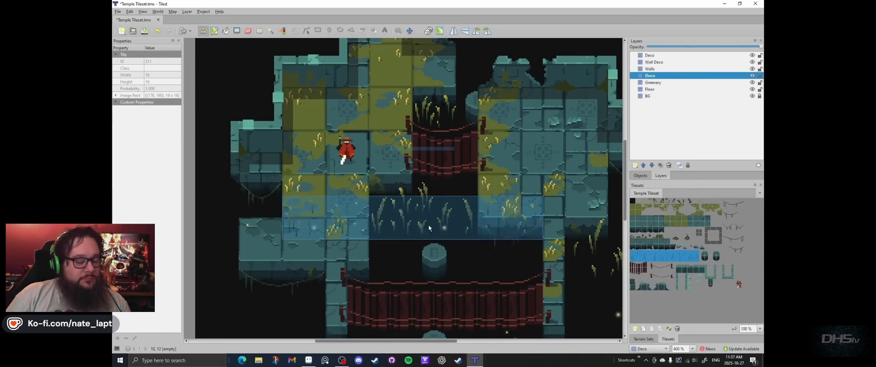
{"action": "scroll", "coordinate": [443, 274], "scroll_direction": "down", "scroll_amount": 5}
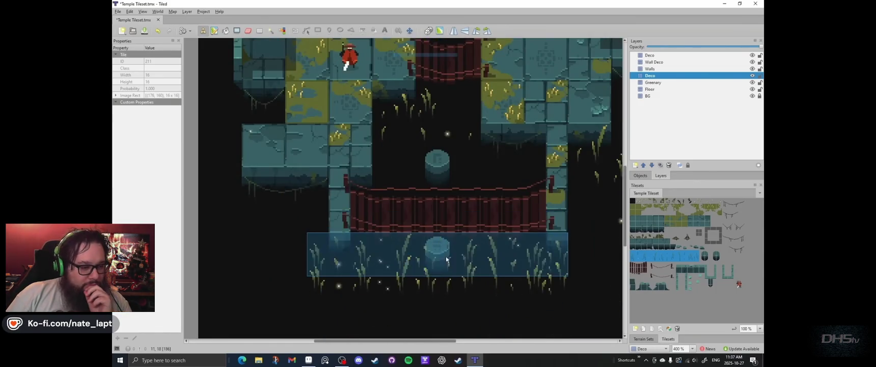
{"action": "left_click", "coordinate": [308, 360]}
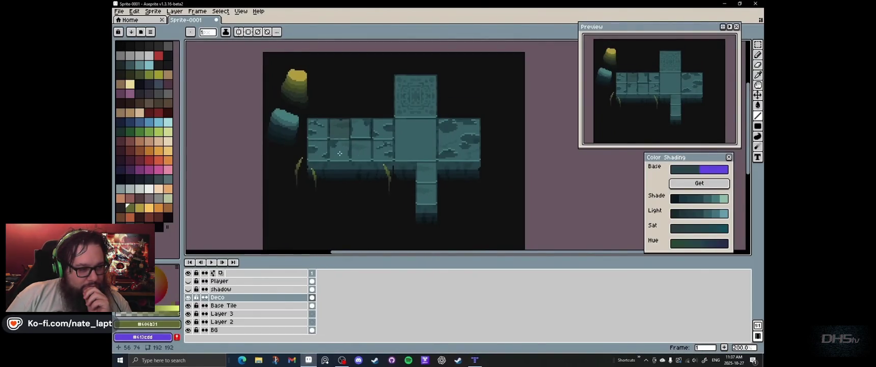
Step: Sample the dark and lighter olive greens from the grass plant and its stem
{"action": "scroll", "coordinate": [312, 179], "scroll_direction": "up", "scroll_amount": 3}
{"action": "key", "text": "i"}
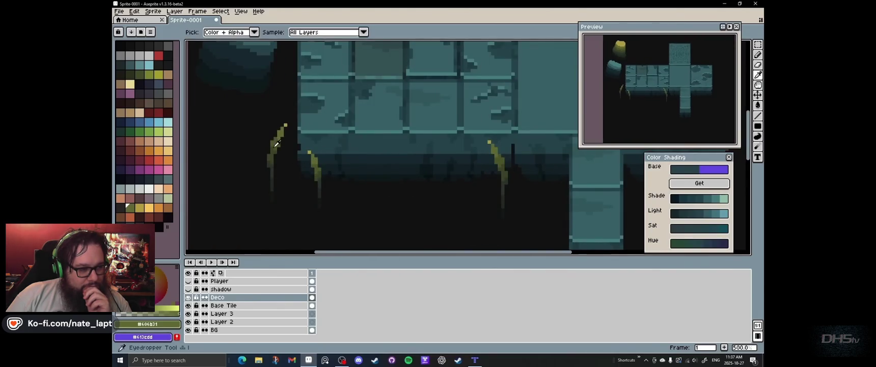
{"action": "left_click", "coordinate": [278, 144]}
{"action": "key", "text": "b"}
{"action": "scroll", "coordinate": [301, 151], "scroll_direction": "up", "scroll_amount": 2}
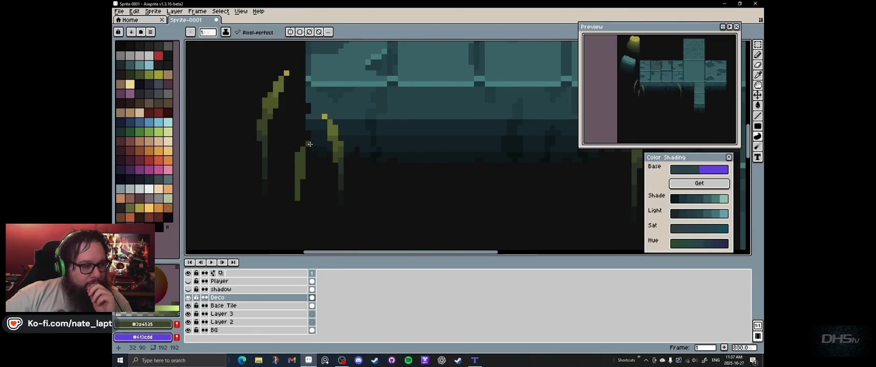
{"action": "key", "text": "i"}
{"action": "left_click", "coordinate": [334, 128]}
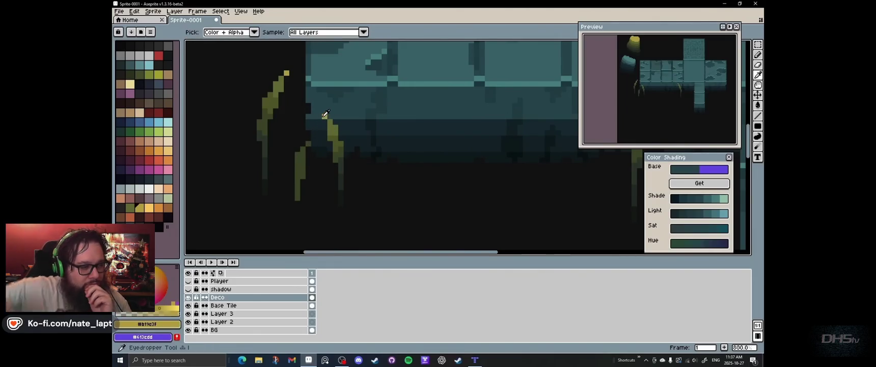
{"action": "scroll", "coordinate": [308, 140], "scroll_direction": "up", "scroll_amount": 3}
{"action": "key", "text": "b"}
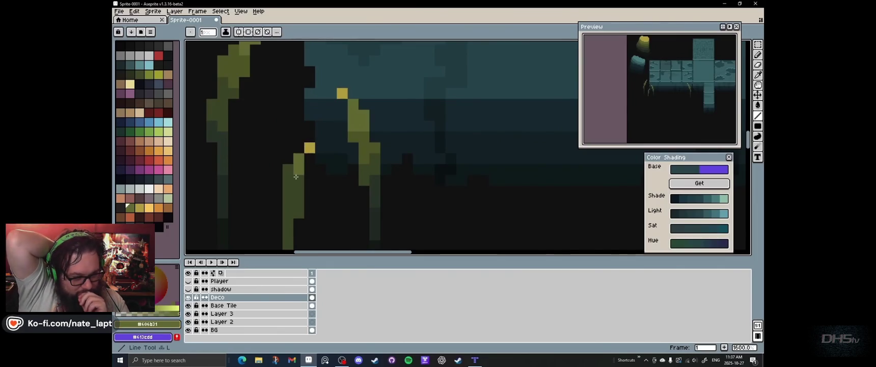
{"action": "key", "text": "i"}
{"action": "left_click", "coordinate": [295, 182]}
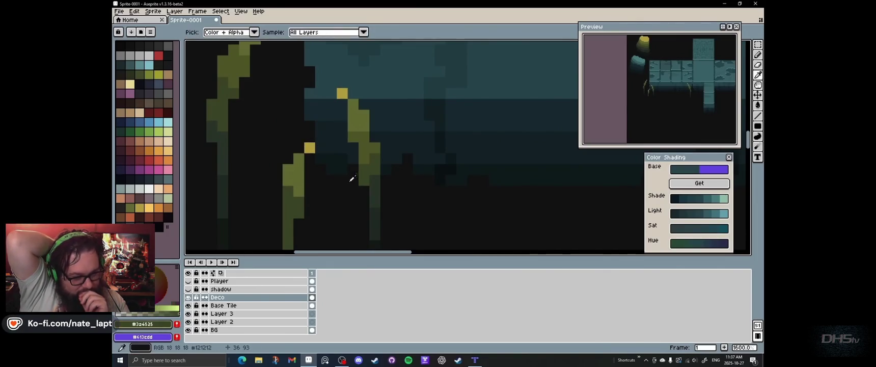
Step: Sample the darker and near-black stem greens for the strand tips, using the Line tool
{"action": "left_click_drag", "start_coordinate": [355, 181], "coordinate": [363, 129]}
{"action": "left_click", "coordinate": [381, 137]}
{"action": "key", "text": "b"}
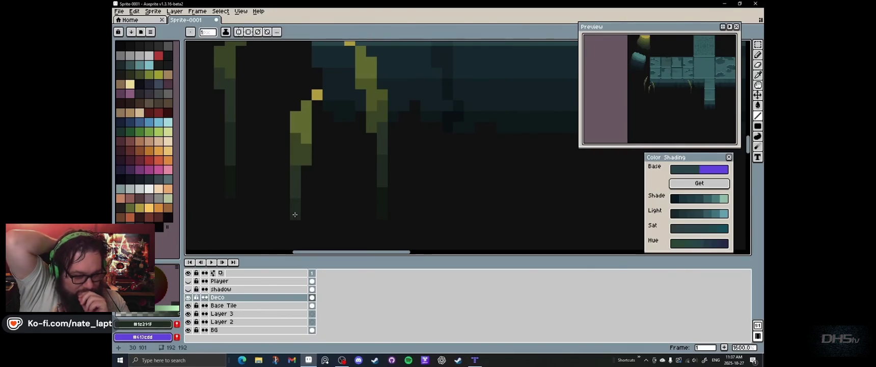
{"action": "key", "text": "i"}
{"action": "left_click", "coordinate": [406, 140]}
{"action": "key", "text": "b"}
{"action": "scroll", "coordinate": [367, 174], "scroll_direction": "down", "scroll_amount": 5}
{"action": "scroll", "coordinate": [366, 175], "scroll_direction": "up", "scroll_amount": 5}
{"action": "key", "text": "l"}
{"action": "left_click", "coordinate": [294, 207], "text": "alt"}
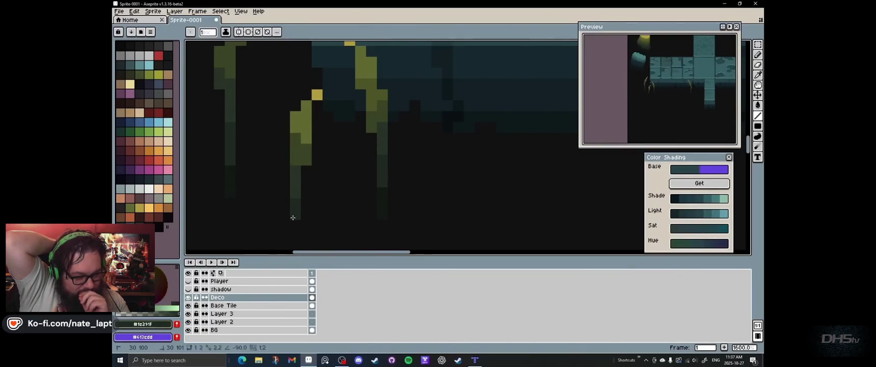
{"action": "left_click", "coordinate": [406, 142], "text": "alt"}
Step: Sample the dark background colour to fade the strand ends into the shadow
{"action": "scroll", "coordinate": [366, 173], "scroll_direction": "down", "scroll_amount": 1}
{"action": "scroll", "coordinate": [366, 172], "scroll_direction": "down", "scroll_amount": 4}
{"action": "scroll", "coordinate": [334, 92], "scroll_direction": "down", "scroll_amount": 1}
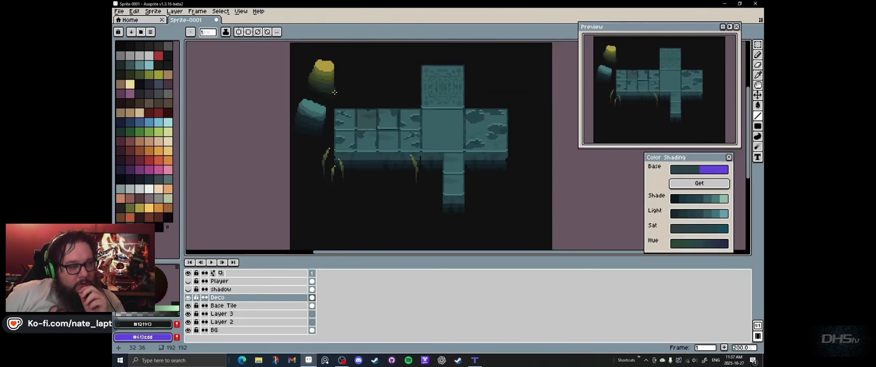
{"action": "scroll", "coordinate": [322, 91], "scroll_direction": "up", "scroll_amount": 1}
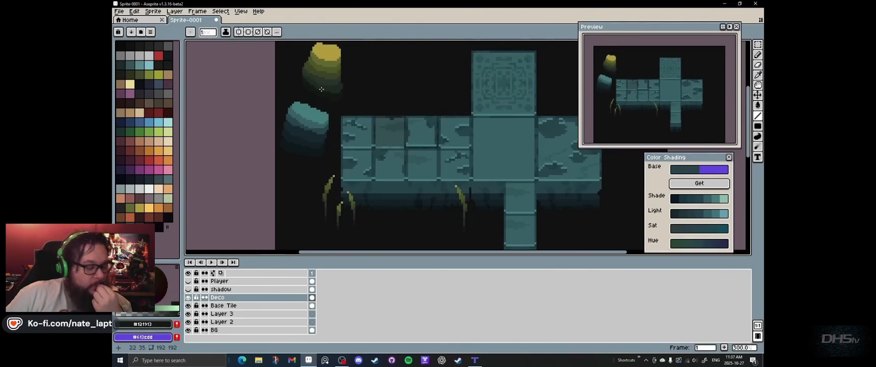
{"action": "scroll", "coordinate": [338, 141], "scroll_direction": "up", "scroll_amount": 2}
{"action": "scroll", "coordinate": [306, 170], "scroll_direction": "up", "scroll_amount": 5}
{"action": "key", "text": "i"}
{"action": "left_click", "coordinate": [306, 170]}
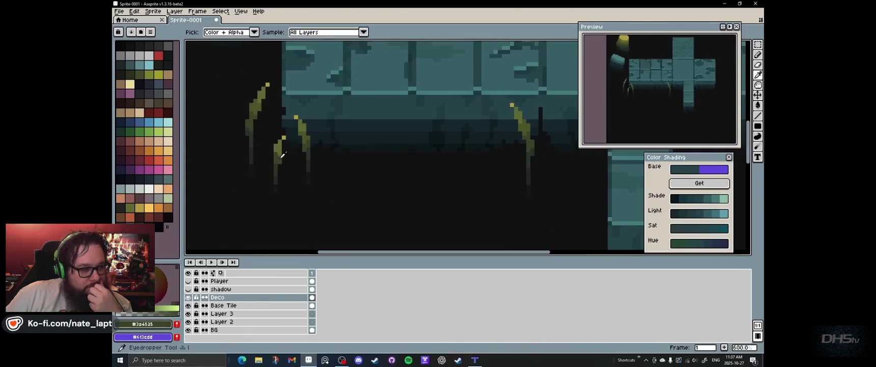
{"action": "key", "text": "l"}
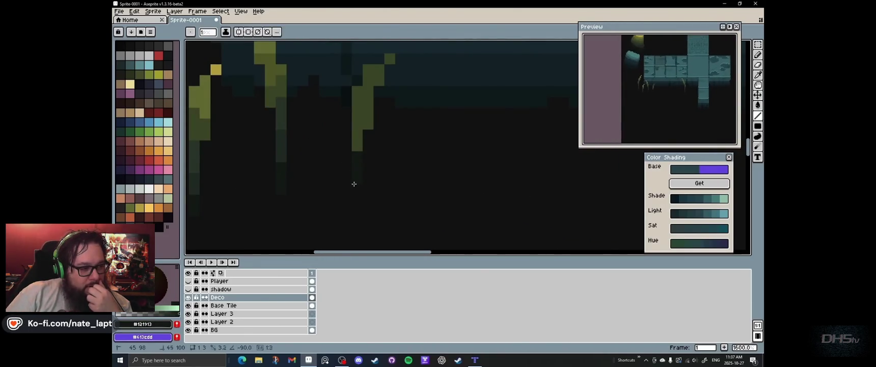
Step: Shade the new grass strands with olive, near-black and dark stem greens beneath the wall strip
{"action": "left_click", "coordinate": [290, 148], "text": "alt"}
{"action": "left_click", "coordinate": [363, 102], "text": "alt"}
{"action": "left_click", "coordinate": [390, 103], "text": "alt"}
{"action": "scroll", "coordinate": [390, 103], "scroll_direction": "down", "scroll_amount": 1}
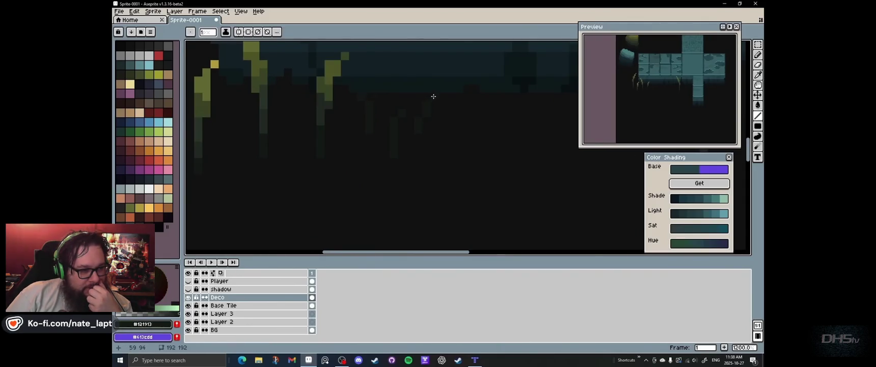
{"action": "left_click_drag", "start_coordinate": [345, 110], "coordinate": [363, 140]}
{"action": "left_click", "coordinate": [349, 138], "text": "alt"}
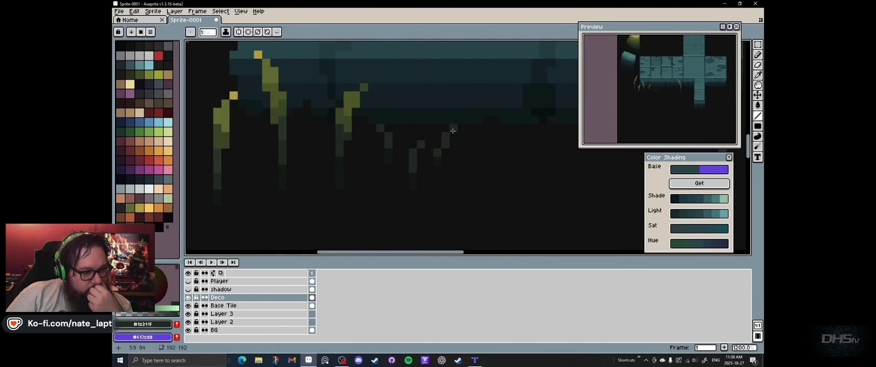
{"action": "scroll", "coordinate": [455, 128], "scroll_direction": "down", "scroll_amount": 3}
{"action": "scroll", "coordinate": [347, 117], "scroll_direction": "up", "scroll_amount": 1}
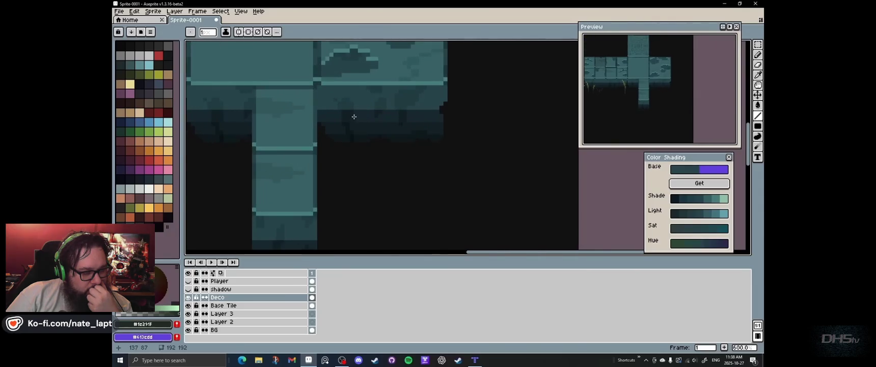
Step: Draw a sagging olive vine curve under the ledge with two short hanging strands
{"action": "left_click", "coordinate": [757, 115]}
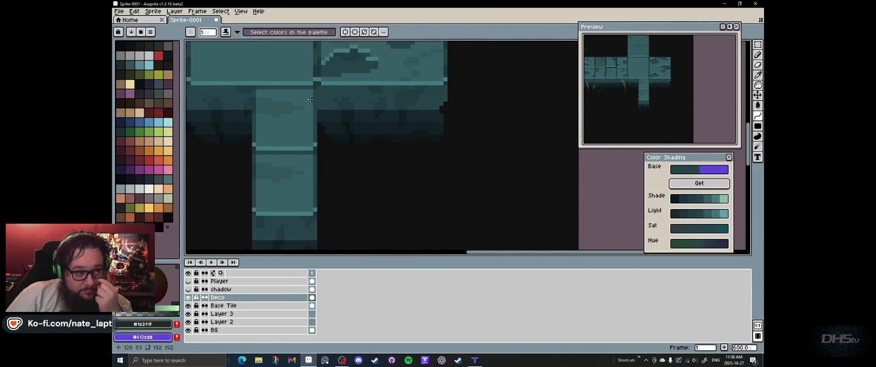
{"action": "scroll", "coordinate": [323, 111], "scroll_direction": "up", "scroll_amount": 1}
{"action": "left_click_drag", "start_coordinate": [322, 109], "coordinate": [491, 99]}
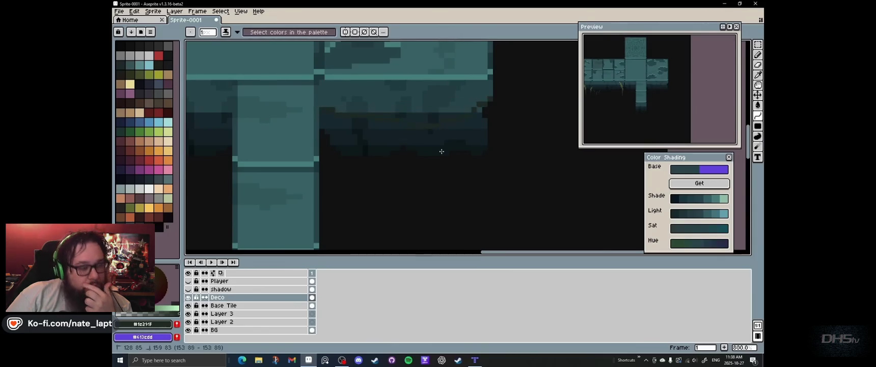
{"action": "scroll", "coordinate": [409, 149], "scroll_direction": "down", "scroll_amount": 1}
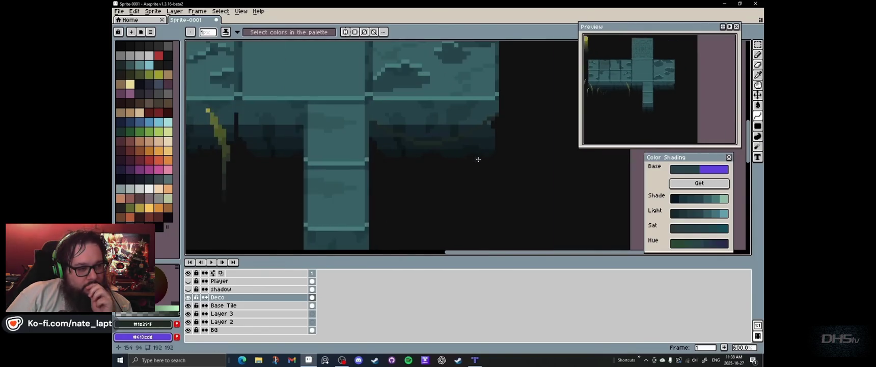
{"action": "scroll", "coordinate": [433, 151], "scroll_direction": "up", "scroll_amount": 3}
{"action": "left_click", "coordinate": [461, 154]}
{"action": "left_click_drag", "start_coordinate": [464, 148], "coordinate": [464, 171]}
{"action": "left_click_drag", "start_coordinate": [513, 148], "coordinate": [512, 171]}
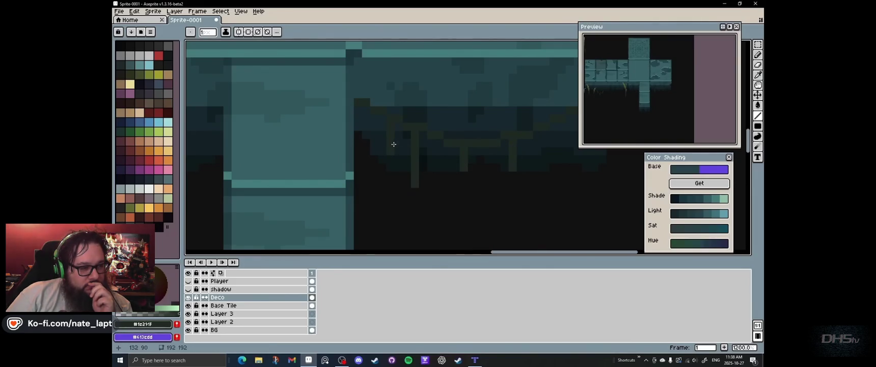
Step: Sample the dark olive vine shades from the canvas with the eyedropper for more strands
{"action": "scroll", "coordinate": [393, 134], "scroll_direction": "down", "scroll_amount": 2}
{"action": "key", "text": "l"}
{"action": "scroll", "coordinate": [443, 148], "scroll_direction": "up", "scroll_amount": 2}
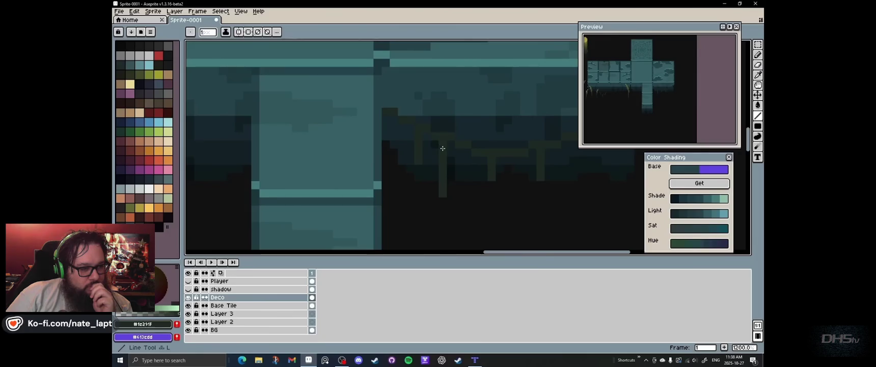
{"action": "scroll", "coordinate": [370, 148], "scroll_direction": "down", "scroll_amount": 2}
{"action": "scroll", "coordinate": [347, 143], "scroll_direction": "up", "scroll_amount": 1}
{"action": "key", "text": "i"}
{"action": "left_click", "coordinate": [333, 142]}
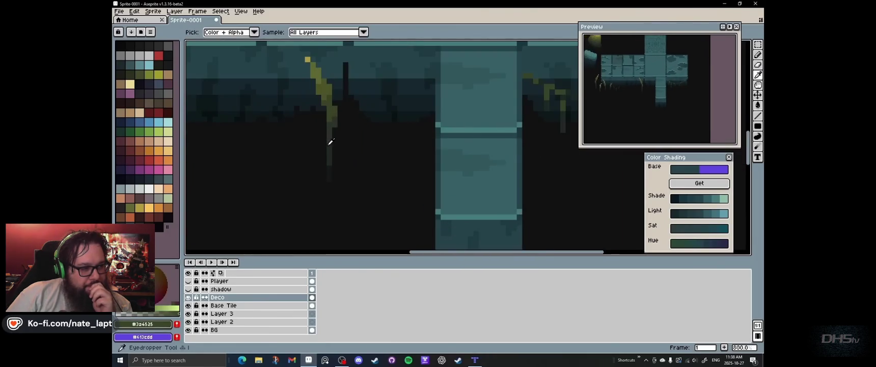
{"action": "left_click", "coordinate": [332, 164]}
{"action": "key", "text": "l"}
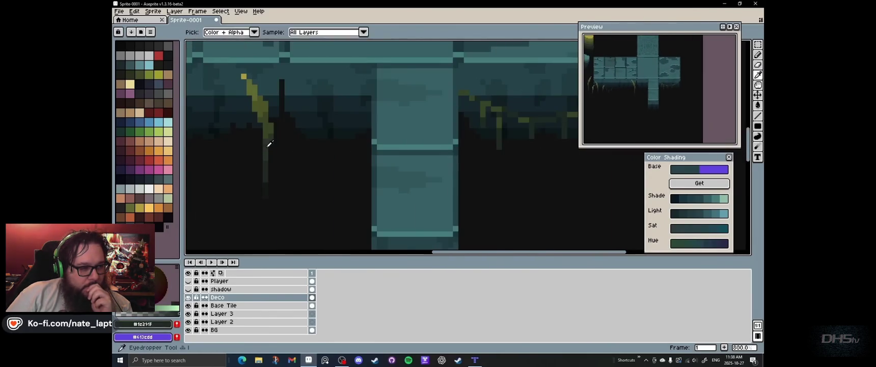
{"action": "scroll", "coordinate": [483, 106], "scroll_direction": "up", "scroll_amount": 1}
{"action": "scroll", "coordinate": [485, 102], "scroll_direction": "right", "scroll_amount": 3}
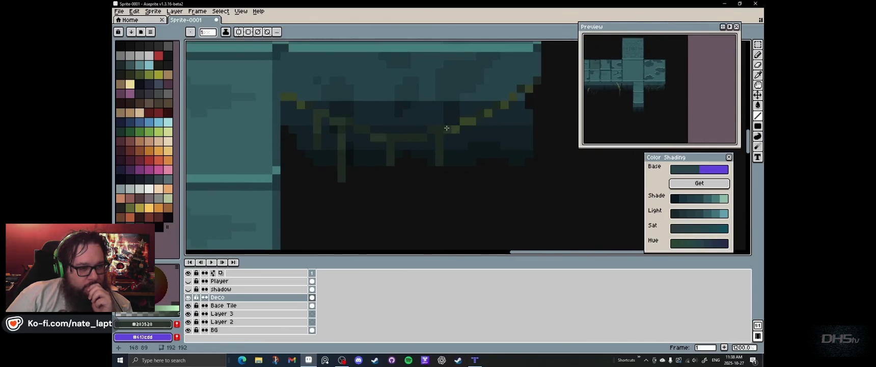
{"action": "left_click", "coordinate": [348, 107], "text": "alt"}
Step: Paste a copy of the vine beneath the right-hand ledge blocks
{"action": "left_click_drag", "start_coordinate": [505, 137], "coordinate": [460, 140]}
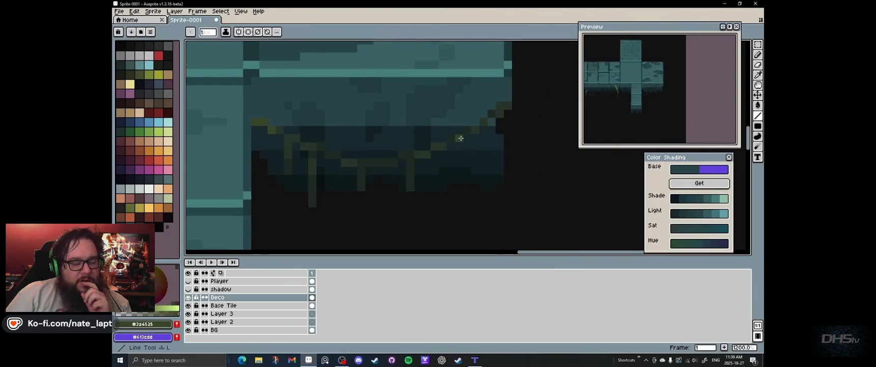
{"action": "scroll", "coordinate": [481, 129], "scroll_direction": "down", "scroll_amount": 2}
{"action": "scroll", "coordinate": [448, 137], "scroll_direction": "down", "scroll_amount": 3}
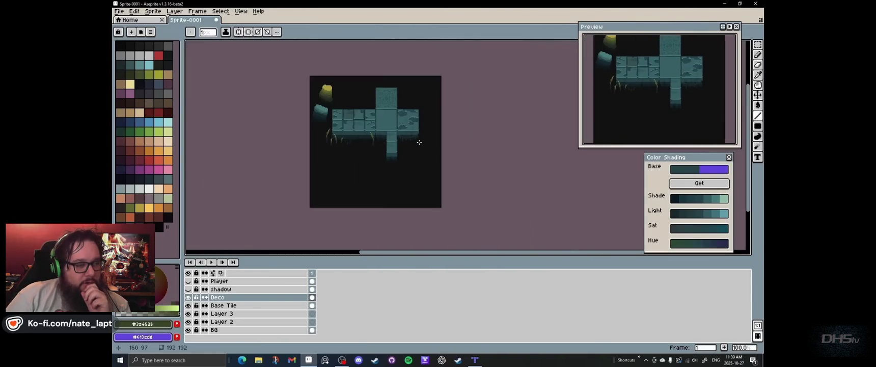
{"action": "scroll", "coordinate": [415, 145], "scroll_direction": "up", "scroll_amount": 1}
{"action": "key", "text": "ctrl+v"}
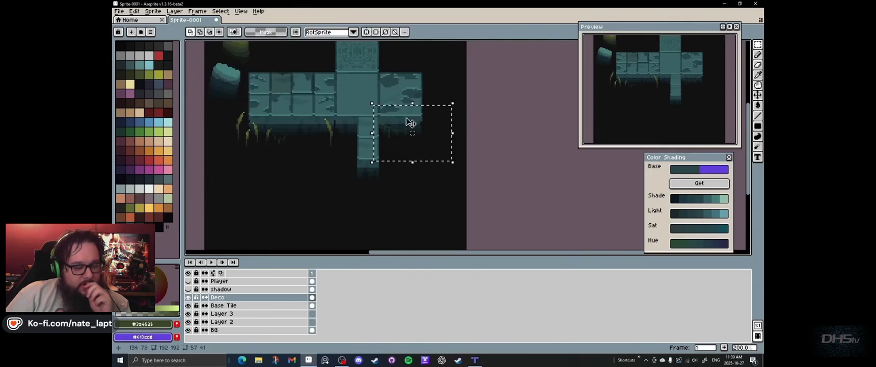
{"action": "key", "text": "Return"}
{"action": "scroll", "coordinate": [358, 141], "scroll_direction": "up", "scroll_amount": 3}
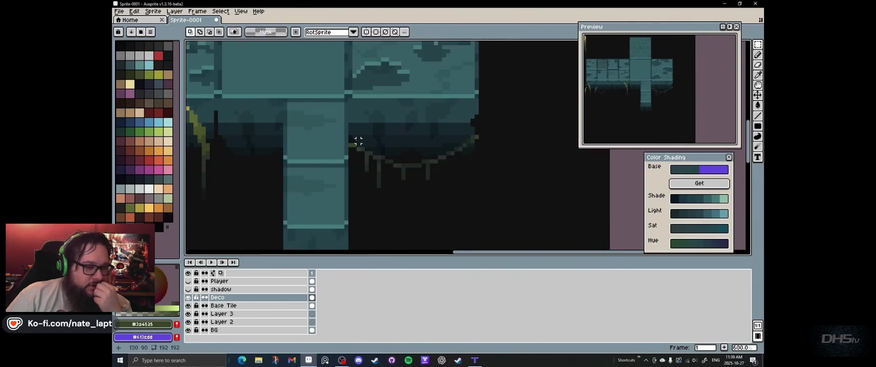
{"action": "scroll", "coordinate": [350, 144], "scroll_direction": "down", "scroll_amount": 5}
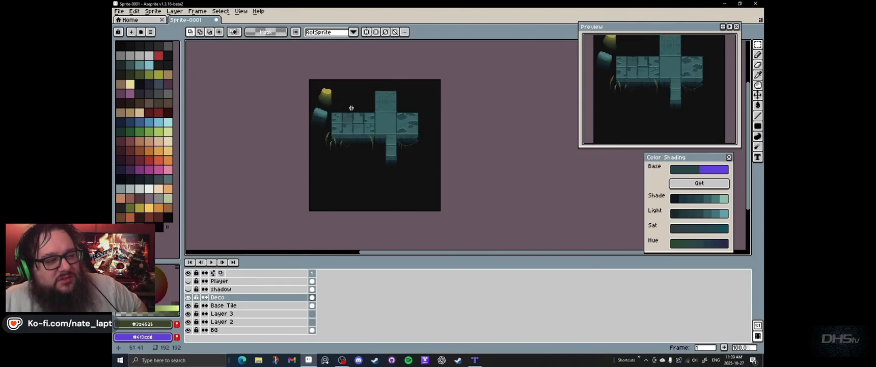
Step: View the Temple Tileset test map in Tiled, zoomed and panned across the temple
{"action": "key", "text": "alt+Tab"}
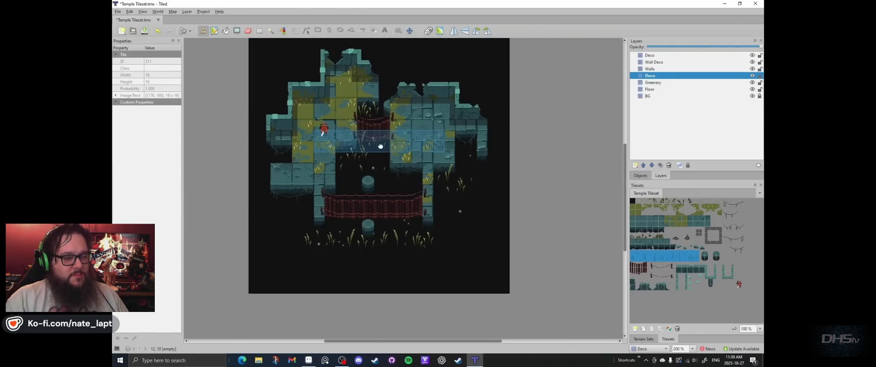
{"action": "key", "text": "alt+Tab"}
{"action": "key", "text": "h"}
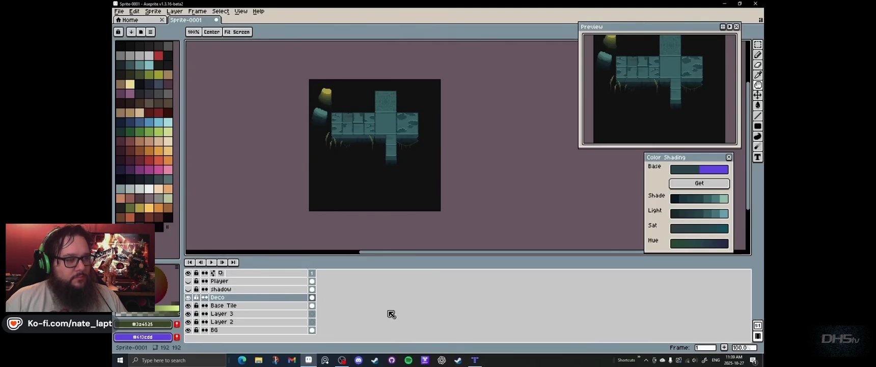
{"action": "left_click", "coordinate": [474, 359]}
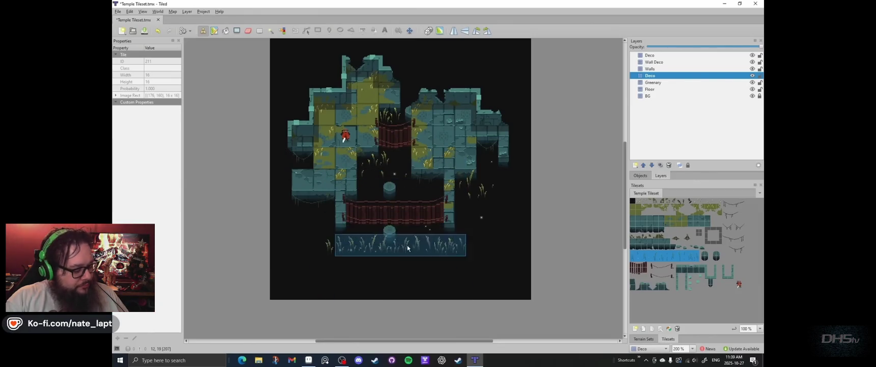
{"action": "scroll", "coordinate": [399, 244], "scroll_direction": "up", "scroll_amount": 3}
{"action": "scroll", "coordinate": [392, 227], "scroll_direction": "down", "scroll_amount": 2}
{"action": "scroll", "coordinate": [364, 213], "scroll_direction": "down", "scroll_amount": 1}
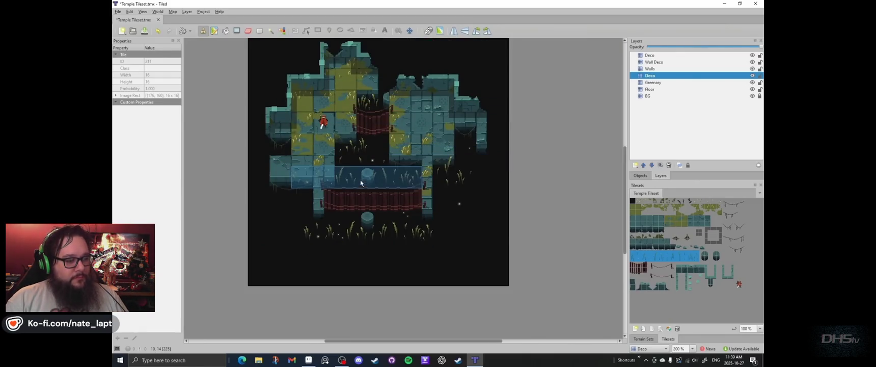
{"action": "left_click_drag", "start_coordinate": [362, 181], "coordinate": [374, 191]}
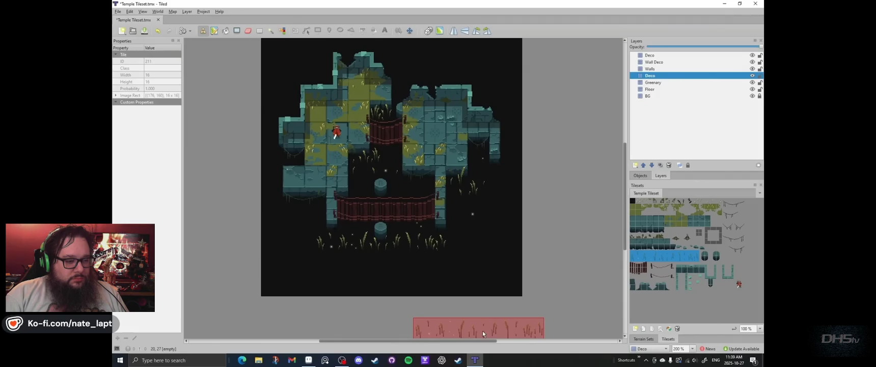
Step: Glance back at the Aseprite sprite, then pick a different tile in Tiled's Tilesets panel
{"action": "left_click", "coordinate": [309, 360]}
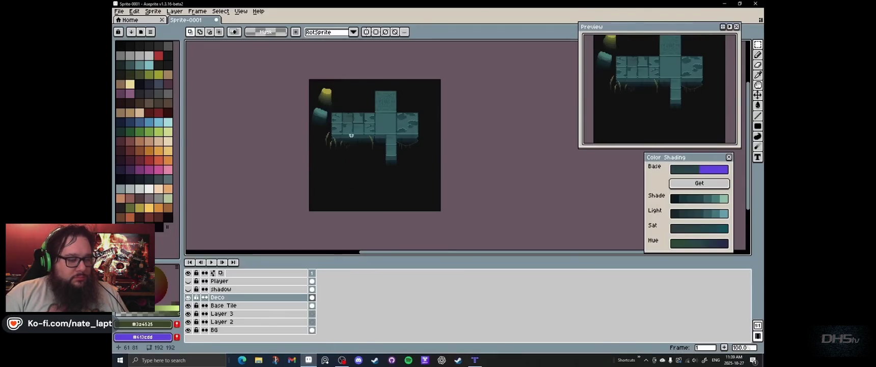
{"action": "scroll", "coordinate": [352, 156], "scroll_direction": "up", "scroll_amount": 3}
{"action": "left_click", "coordinate": [474, 359]}
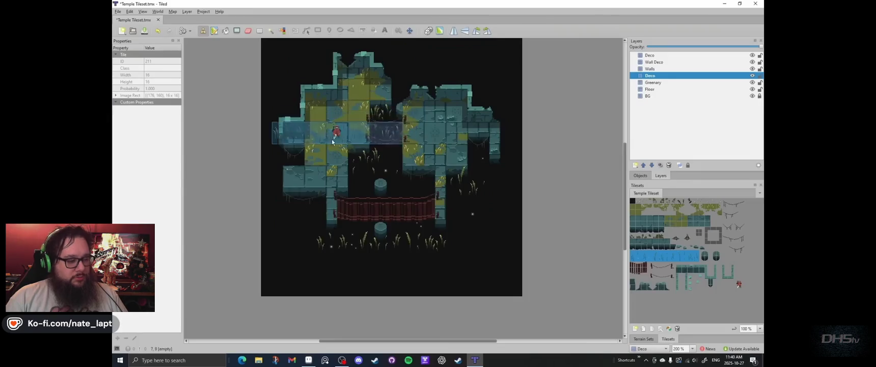
{"action": "scroll", "coordinate": [357, 132], "scroll_direction": "up", "scroll_amount": 3}
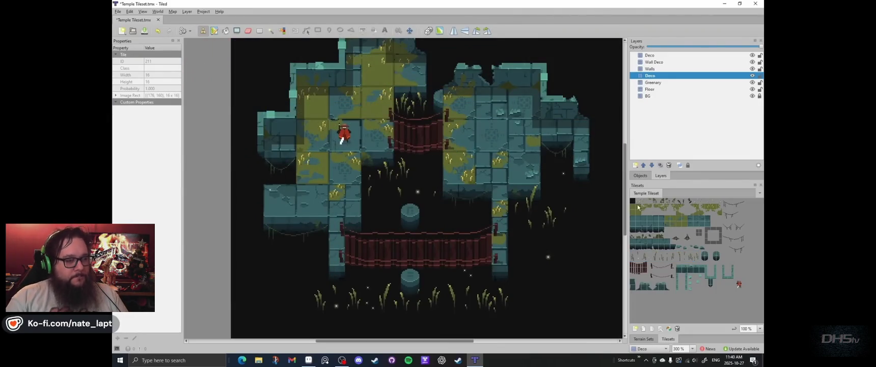
{"action": "left_click", "coordinate": [654, 208]}
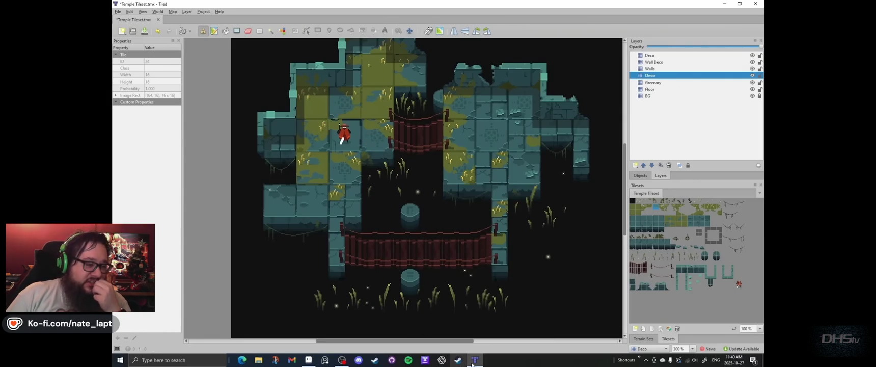
Step: Select the Wall layer and clear a small lasso-selected patch of the wall
{"action": "left_click", "coordinate": [309, 359]}
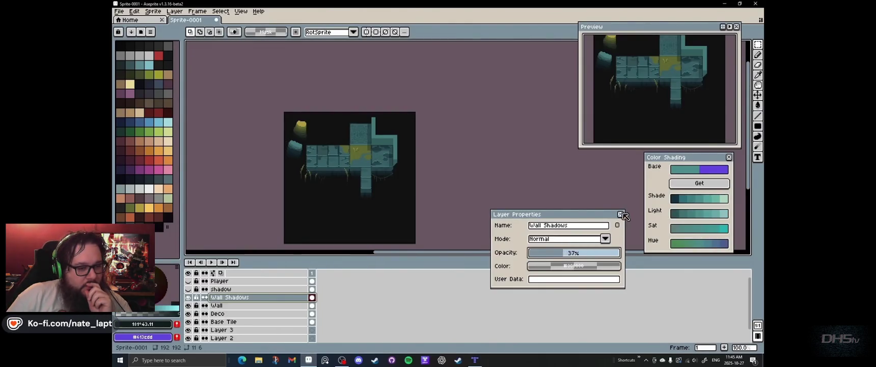
{"action": "left_click", "coordinate": [621, 214]}
{"action": "scroll", "coordinate": [373, 152], "scroll_direction": "up", "scroll_amount": 3}
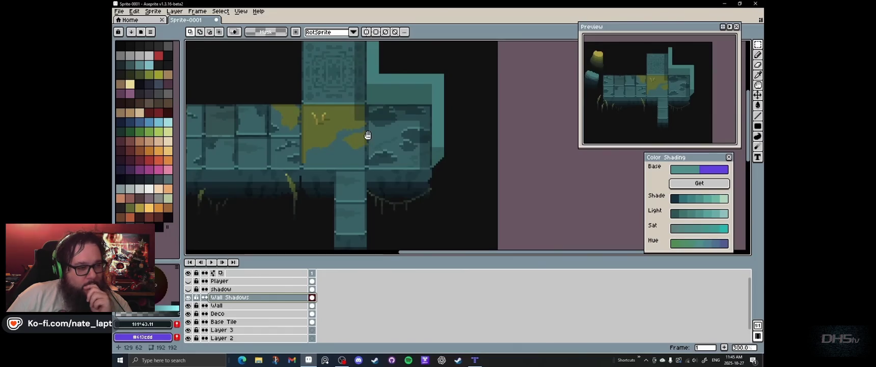
{"action": "scroll", "coordinate": [317, 129], "scroll_direction": "down", "scroll_amount": 1}
{"action": "left_click", "coordinate": [231, 305]}
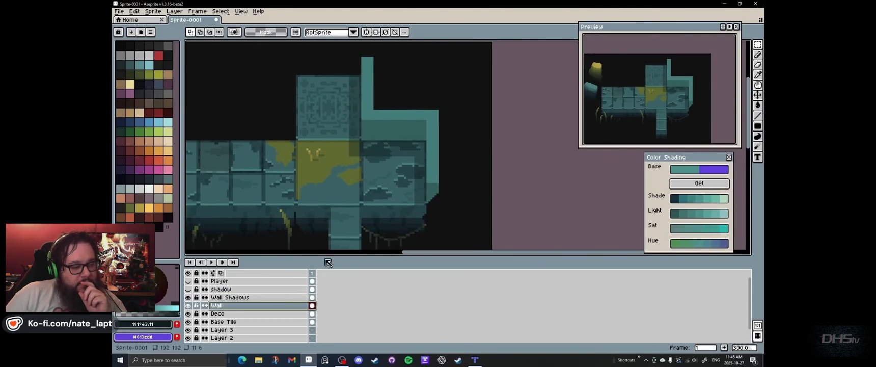
{"action": "scroll", "coordinate": [383, 178], "scroll_direction": "up", "scroll_amount": 2}
{"action": "scroll", "coordinate": [385, 117], "scroll_direction": "up", "scroll_amount": 1}
{"action": "key", "text": "q"}
{"action": "mouse_move", "coordinate": [378, 146]}
{"action": "left_mouse_down"}
{"action": "mouse_move", "coordinate": [366, 187]}
{"action": "mouse_move", "coordinate": [402, 138]}
{"action": "left_mouse_up"}
{"action": "key", "text": "Delete"}
Step: Draw a light teal highlight along the wall top and a small dark mark on its edge
{"action": "key", "text": "b"}
{"action": "scroll", "coordinate": [394, 177], "scroll_direction": "up", "scroll_amount": 2}
{"action": "key", "text": "i"}
{"action": "left_click", "coordinate": [489, 92]}
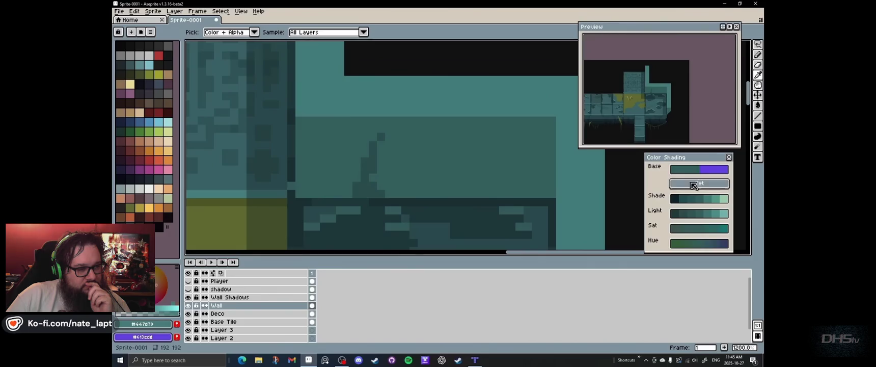
{"action": "left_click", "coordinate": [698, 183]}
{"action": "left_click", "coordinate": [709, 199]}
{"action": "key", "text": "b"}
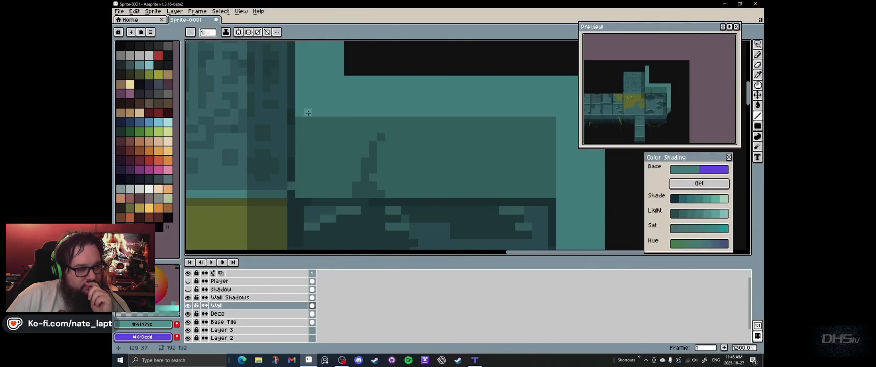
{"action": "left_click_drag", "start_coordinate": [303, 114], "coordinate": [552, 116]}
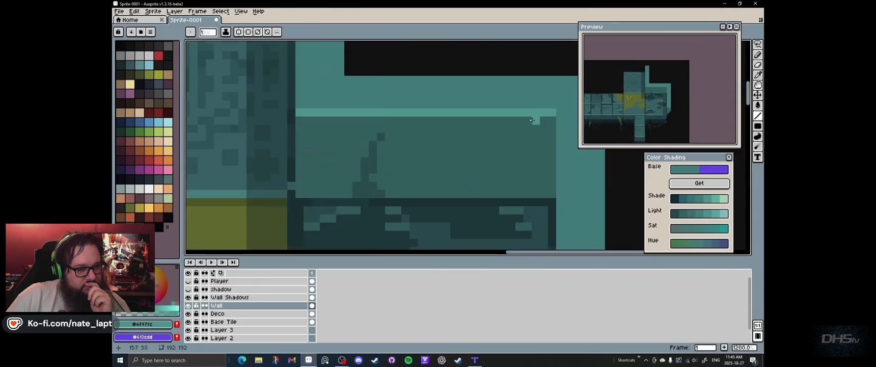
{"action": "scroll", "coordinate": [454, 188], "scroll_direction": "down", "scroll_amount": 3}
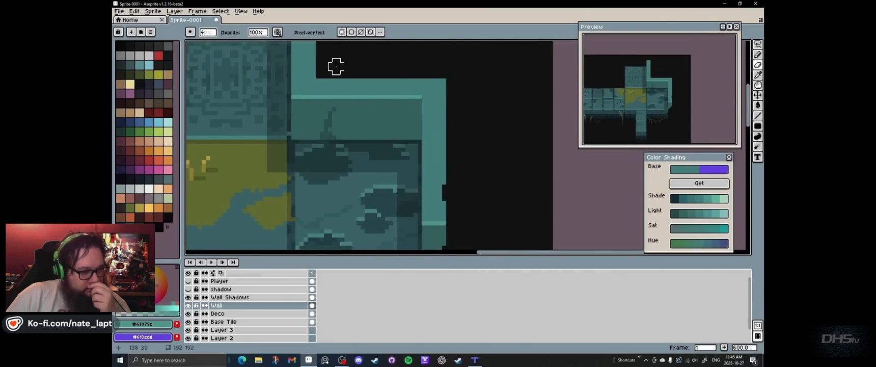
{"action": "left_click_drag", "start_coordinate": [332, 64], "coordinate": [344, 138]}
{"action": "left_click_drag", "start_coordinate": [309, 115], "coordinate": [309, 124]}
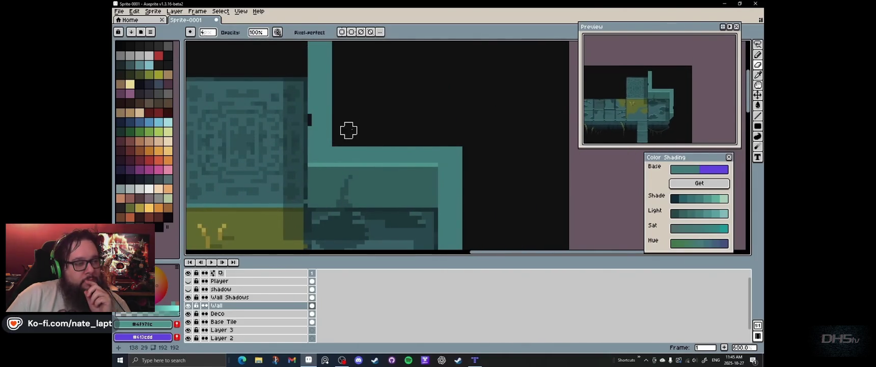
Step: Move Wall Shadows below Wall, undo the stray rectangle, then select a 2x2 tile block in Tiled
{"action": "scroll", "coordinate": [332, 110], "scroll_direction": "up", "scroll_amount": 1}
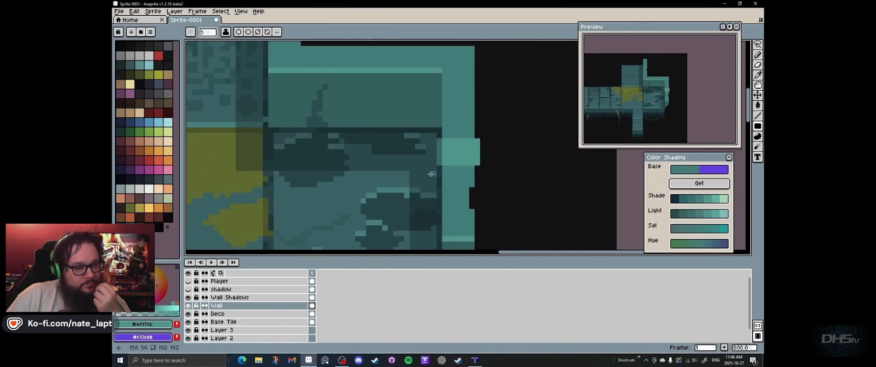
{"action": "left_click_drag", "start_coordinate": [235, 297], "coordinate": [235, 310]}
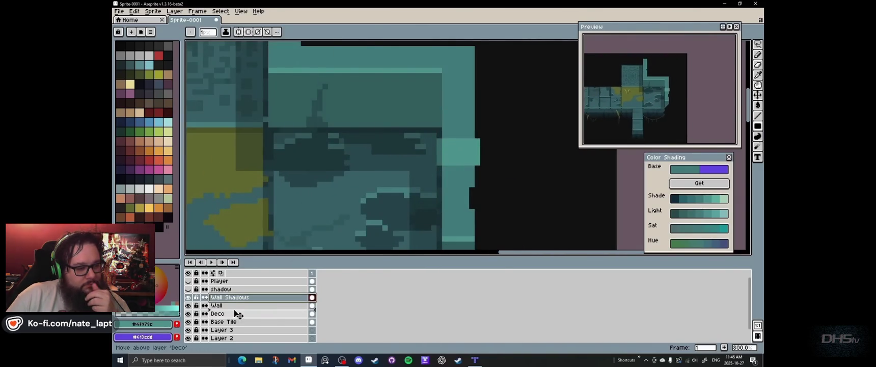
{"action": "key", "text": "ctrl+z"}
{"action": "key", "text": "ctrl+z"}
{"action": "left_click", "coordinate": [307, 297]}
{"action": "scroll", "coordinate": [510, 127], "scroll_direction": "down", "scroll_amount": 1}
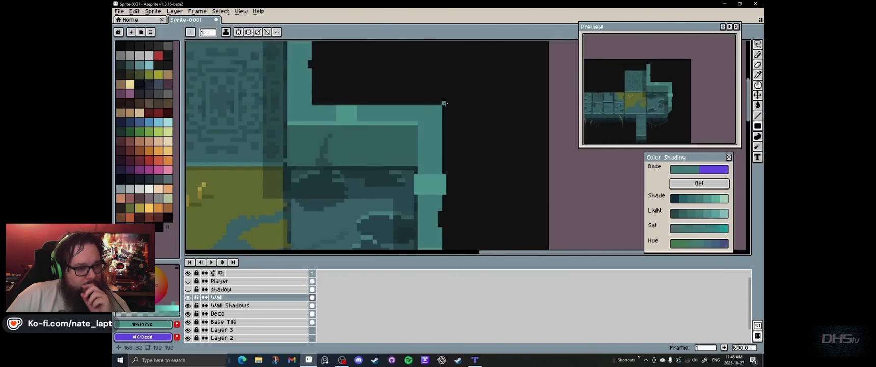
{"action": "key", "text": "e"}
{"action": "scroll", "coordinate": [502, 134], "scroll_direction": "down", "scroll_amount": 2}
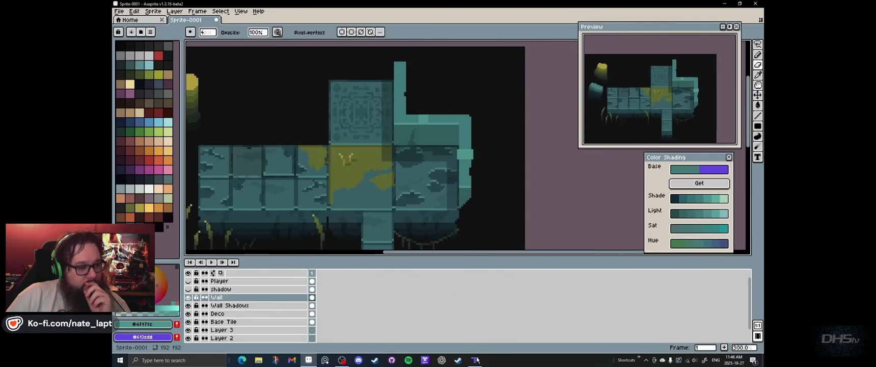
{"action": "key", "text": "alt+Tab"}
{"action": "left_click_drag", "start_coordinate": [709, 232], "coordinate": [720, 243]}
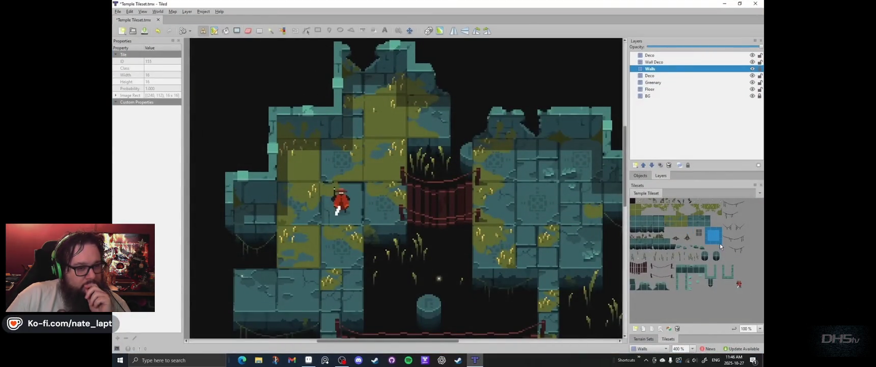
Step: Show Layer 2 and hide the BG background layer
{"action": "key", "text": "alt+Tab"}
{"action": "scroll", "coordinate": [334, 160], "scroll_direction": "up", "scroll_amount": 3}
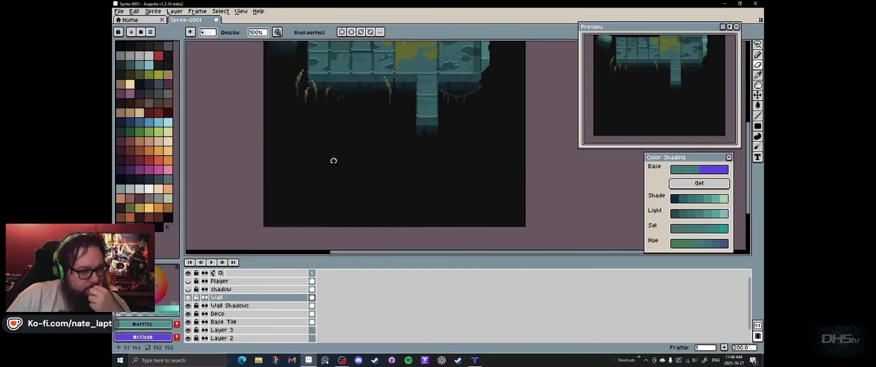
{"action": "scroll", "coordinate": [205, 339], "scroll_direction": "down", "scroll_amount": 2}
{"action": "left_click", "coordinate": [188, 322]}
{"action": "left_click", "coordinate": [188, 330]}
{"action": "left_click_drag", "start_coordinate": [343, 185], "coordinate": [372, 181]}
Step: Draw a dark teal #142624 square below the wall and clear its interior into a hollow frame
{"action": "key", "text": "i"}
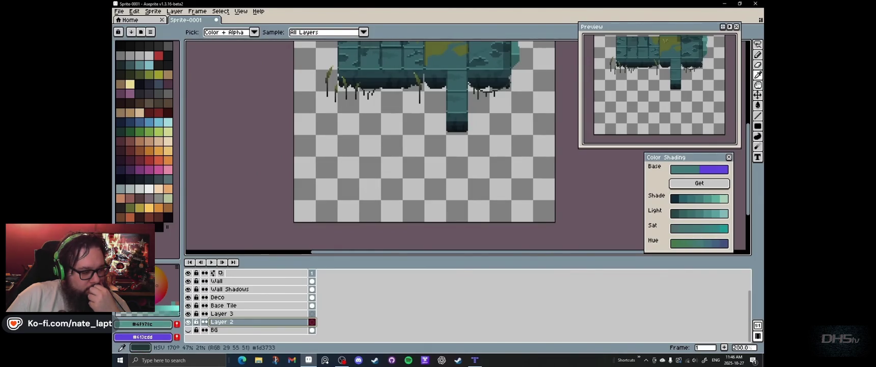
{"action": "left_click", "coordinate": [157, 285]}
{"action": "key", "text": "b"}
{"action": "scroll", "coordinate": [333, 148], "scroll_direction": "up", "scroll_amount": 1}
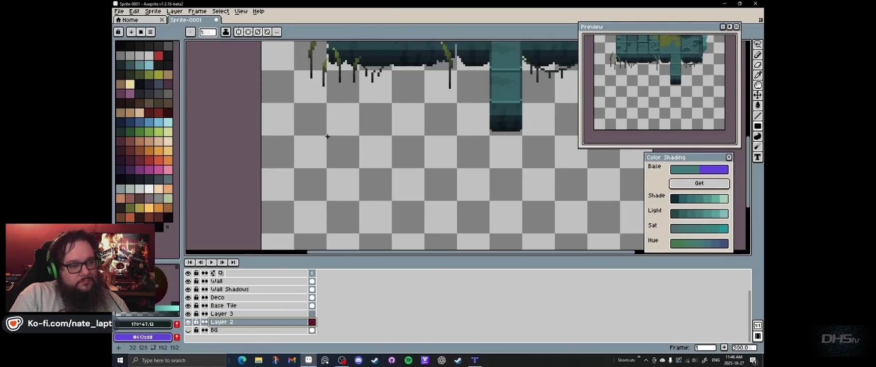
{"action": "left_click_drag", "start_coordinate": [333, 148], "coordinate": [425, 233]}
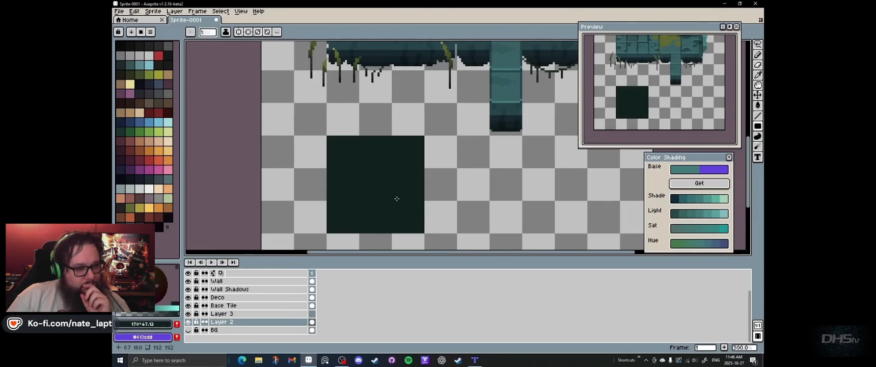
{"action": "key", "text": "m"}
{"action": "left_click_drag", "start_coordinate": [337, 144], "coordinate": [414, 223]}
{"action": "key", "text": "Delete"}
{"action": "key", "text": "ctrl+d"}
{"action": "scroll", "coordinate": [435, 175], "scroll_direction": "down", "scroll_amount": 1}
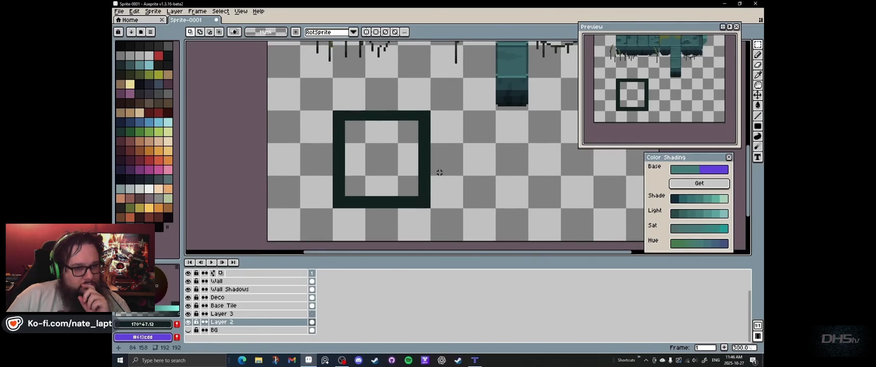
Step: Set Layer 2's opacity to 24% in its layer properties
{"action": "double_click", "coordinate": [245, 324]}
{"action": "mouse_move", "coordinate": [611, 252]}
{"action": "left_mouse_down"}
{"action": "mouse_move", "coordinate": [554, 254]}
{"action": "mouse_move", "coordinate": [576, 253]}
{"action": "left_mouse_up"}
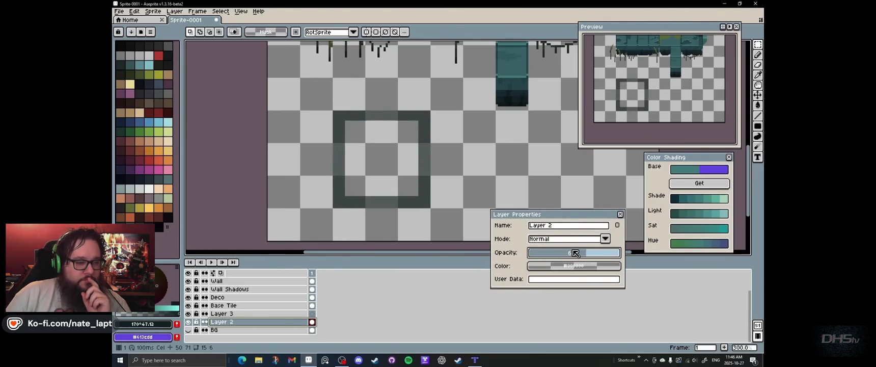
{"action": "key", "text": "Return"}
{"action": "scroll", "coordinate": [405, 171], "scroll_direction": "down", "scroll_amount": 1}
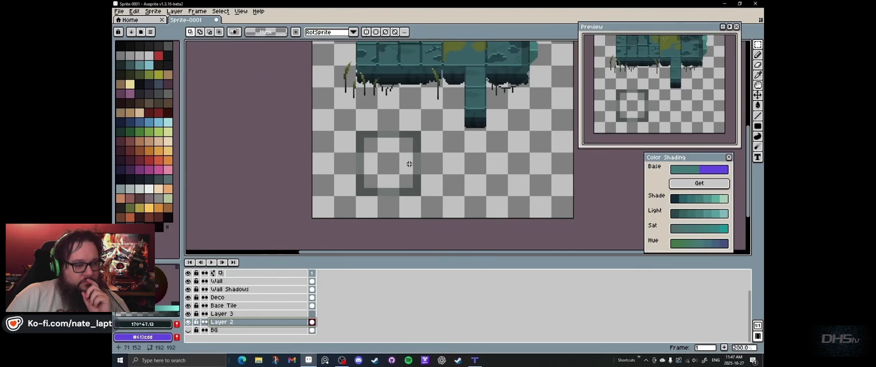
{"action": "scroll", "coordinate": [413, 147], "scroll_direction": "up", "scroll_amount": 2}
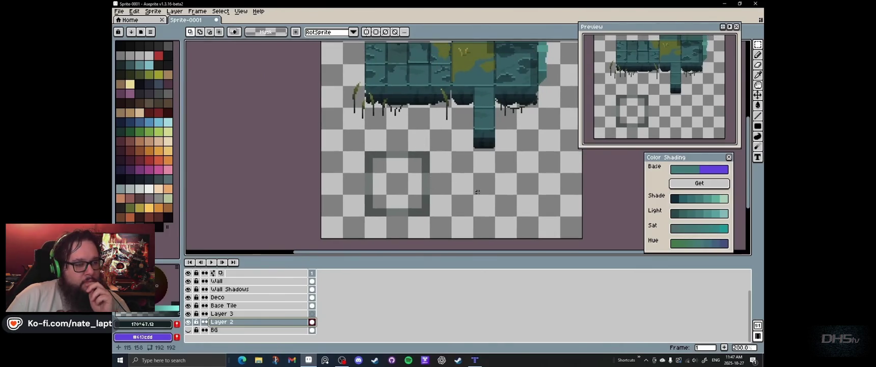
{"action": "left_click", "coordinate": [474, 360]}
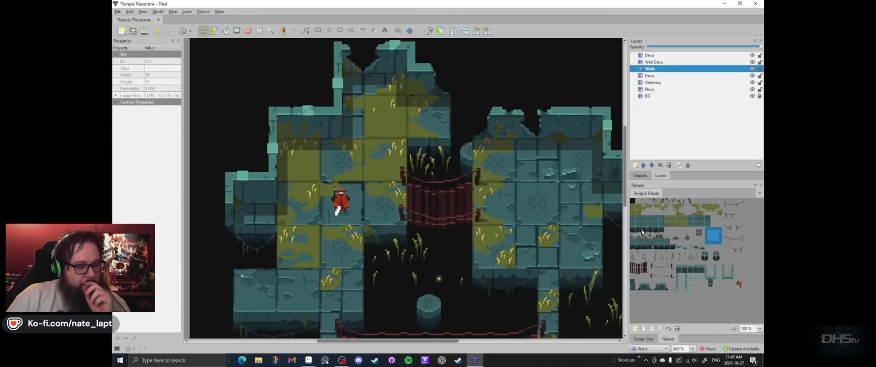
Step: Pick another tile in Tiled, then draw a small filled dark square on Layer 2
{"action": "left_click", "coordinate": [695, 233]}
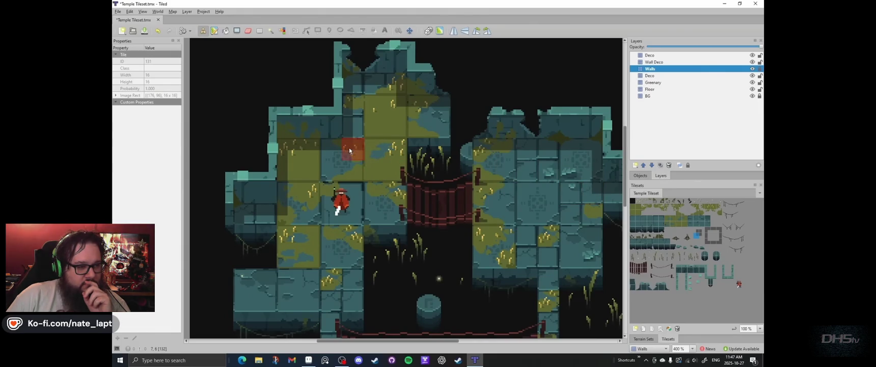
{"action": "key", "text": "alt+Tab"}
{"action": "scroll", "coordinate": [447, 174], "scroll_direction": "up", "scroll_amount": 2}
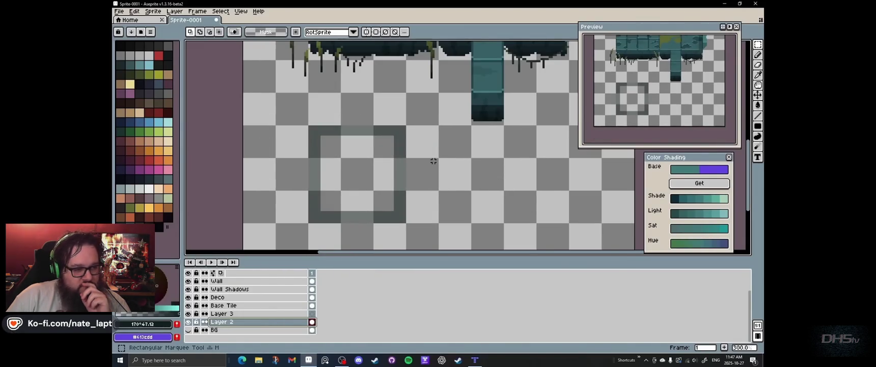
{"action": "key", "text": "shift+u"}
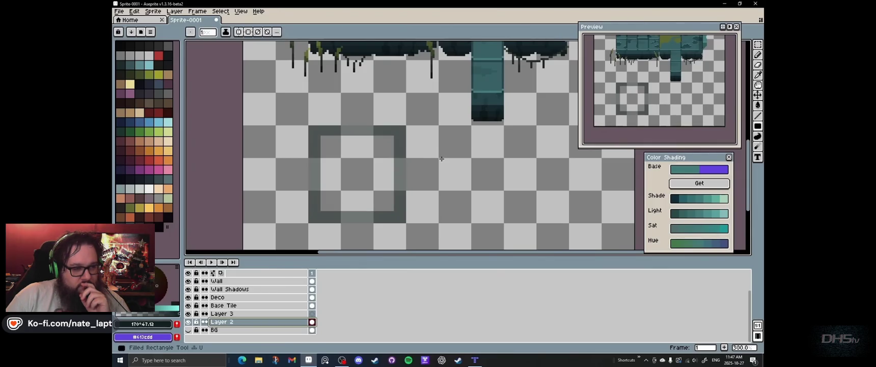
{"action": "left_click_drag", "start_coordinate": [460, 177], "coordinate": [484, 204]}
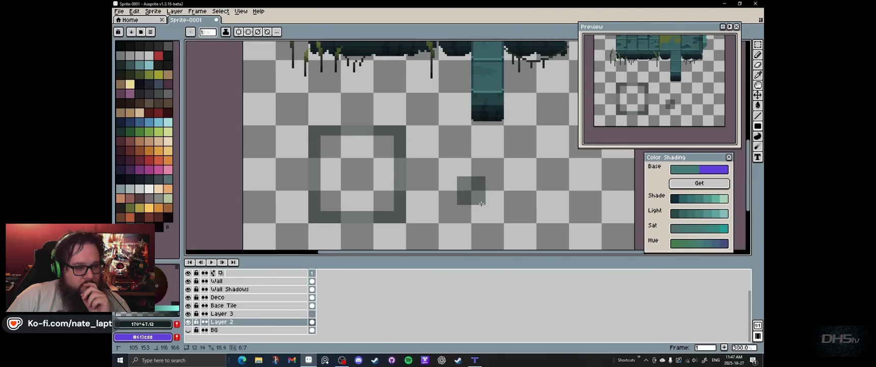
{"action": "scroll", "coordinate": [486, 207], "scroll_direction": "up", "scroll_amount": 1}
Step: Move the small square into place beside the frame and turn the BG layer back on
{"action": "key", "text": "m"}
{"action": "mouse_move", "coordinate": [486, 206]}
{"action": "left_mouse_down"}
{"action": "mouse_move", "coordinate": [509, 231]}
{"action": "mouse_move", "coordinate": [489, 166]}
{"action": "mouse_move", "coordinate": [433, 204]}
{"action": "left_mouse_up"}
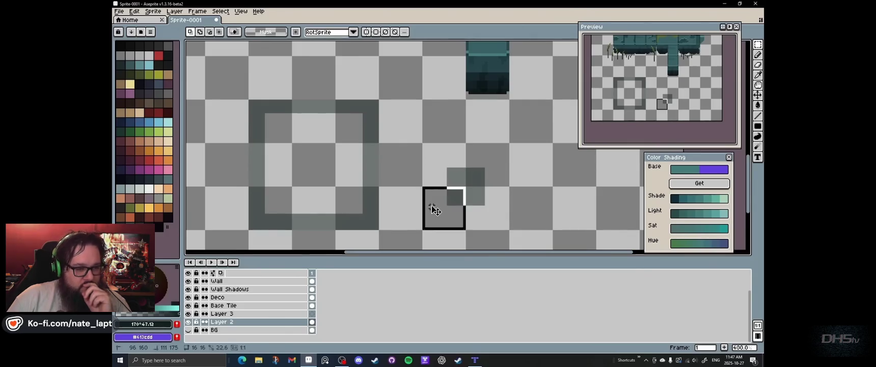
{"action": "key", "text": "ctrl+d"}
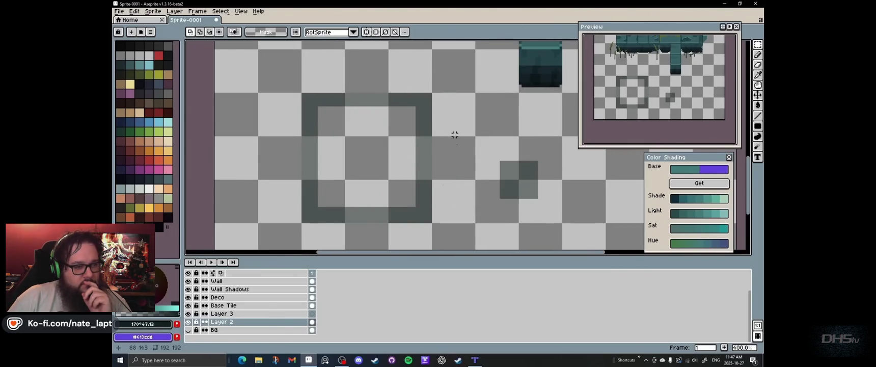
{"action": "scroll", "coordinate": [364, 143], "scroll_direction": "down", "scroll_amount": 3}
{"action": "left_click", "coordinate": [188, 329]}
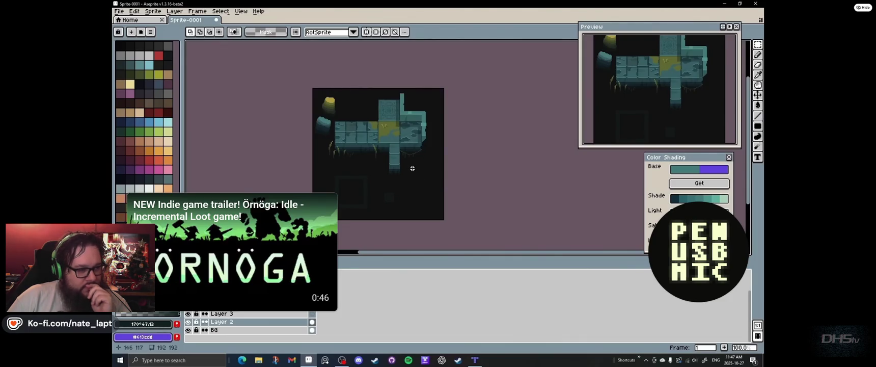
Step: Pause the STYLIZED tileset tutorial video and exit fullscreen to its watch page
{"action": "scroll", "coordinate": [395, 165], "scroll_direction": "left", "scroll_amount": 1}
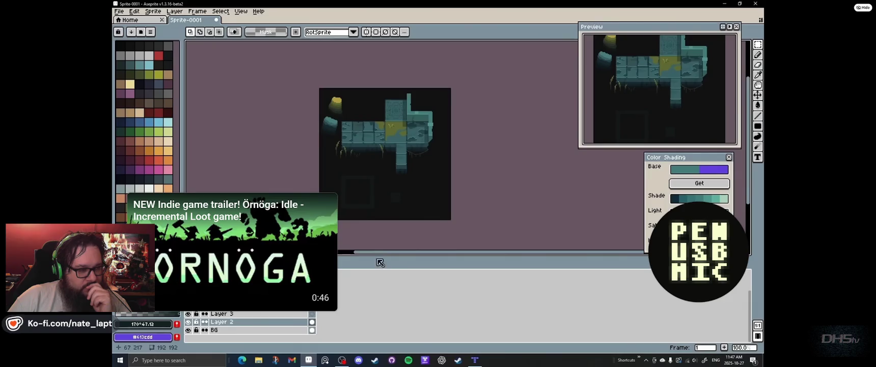
{"action": "left_click", "coordinate": [481, 362]}
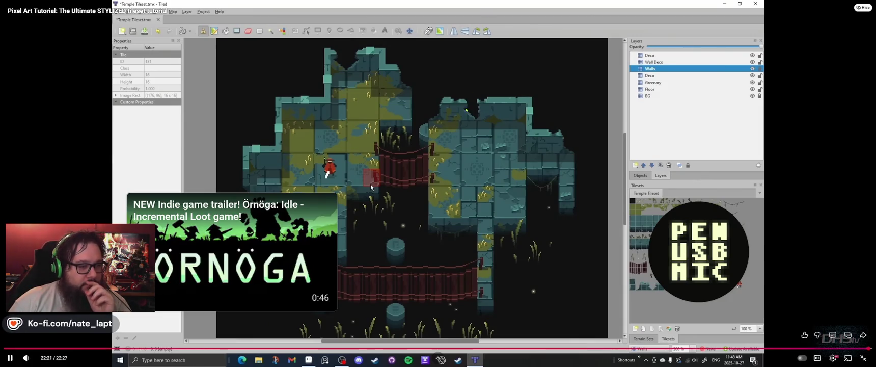
{"action": "left_click", "coordinate": [439, 201]}
{"action": "key", "text": "Escape"}
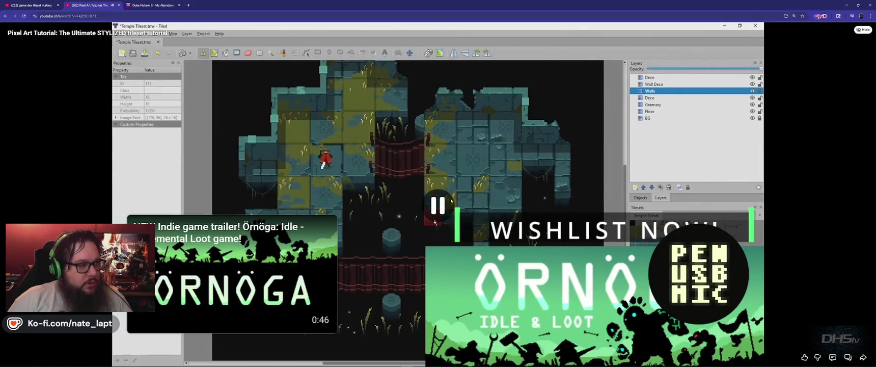
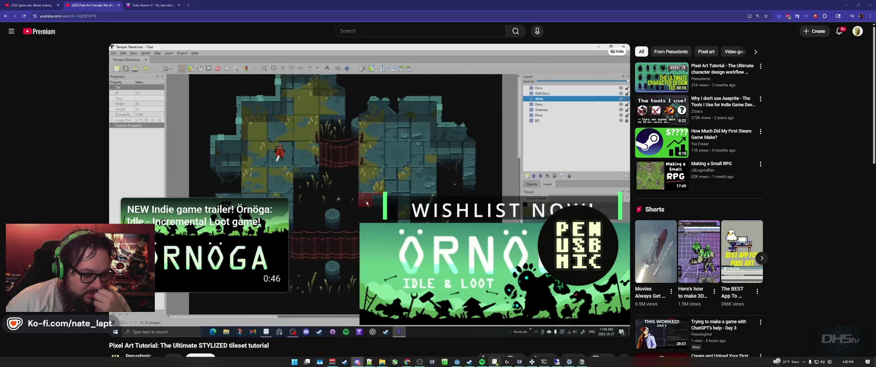
Step: Switch from the finished YouTube tileset tutorial back to Aseprite's New Sprite dialog
{"action": "left_click", "coordinate": [494, 362]}
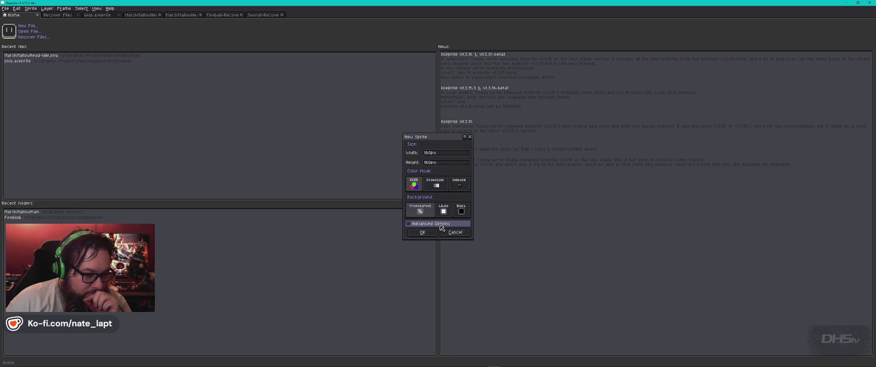
Step: Show the New Sprite advanced options and keep the pixel aspect ratio at Square Pixels (1:1)
{"action": "left_click", "coordinate": [439, 224]}
{"action": "left_click", "coordinate": [445, 240]}
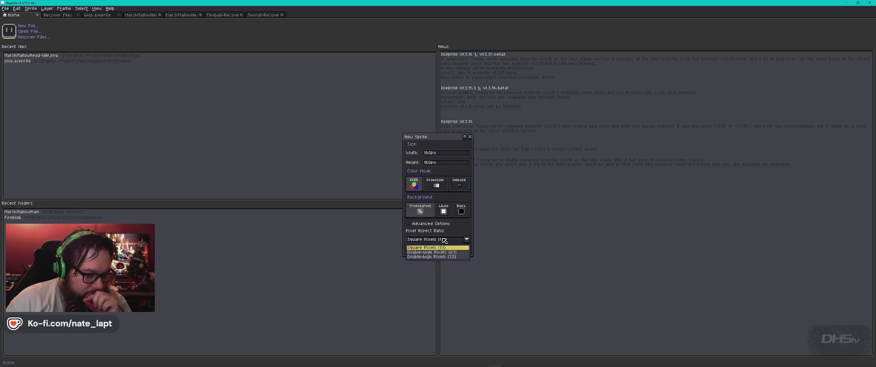
{"action": "left_click", "coordinate": [445, 241]}
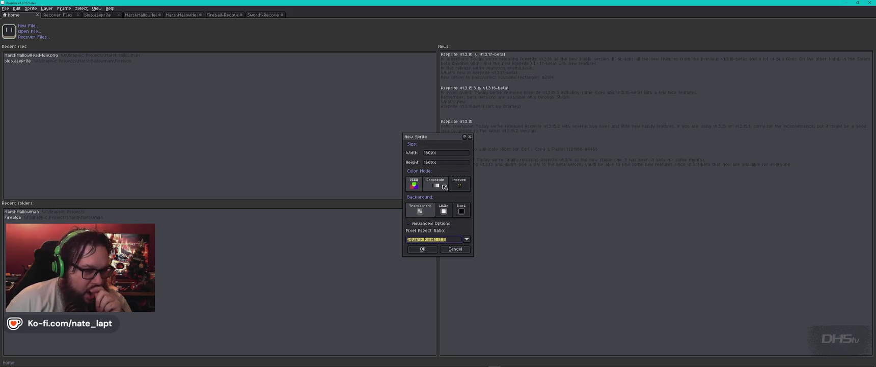
{"action": "left_click", "coordinate": [431, 154]}
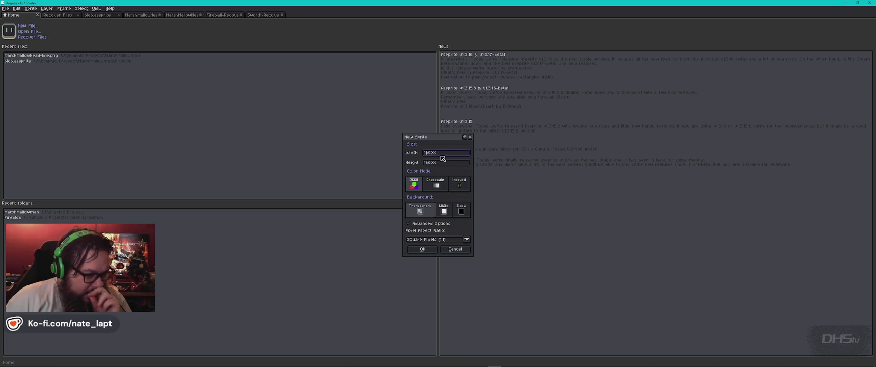
{"action": "key", "text": "alt+Tab"}
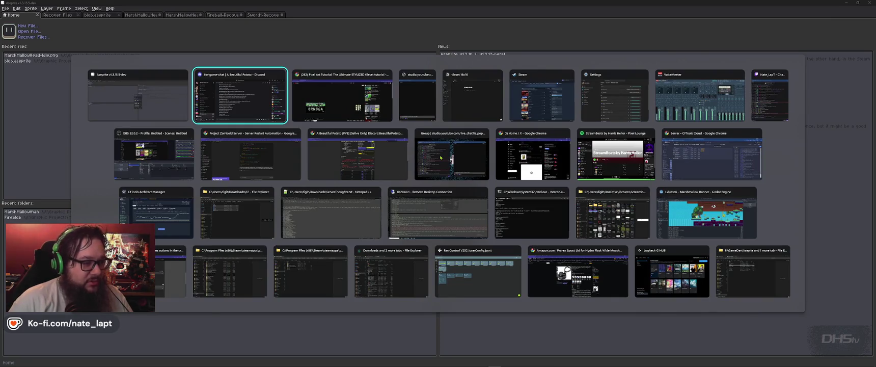
Step: Google 'tilleset sheet' and open itch.io's top free game assets tagged Tileset
{"action": "key", "text": "Tab"}
{"action": "key", "text": "ctrl+t"}
{"action": "type", "text": "tilleset sheet"}
{"action": "key", "text": "Return"}
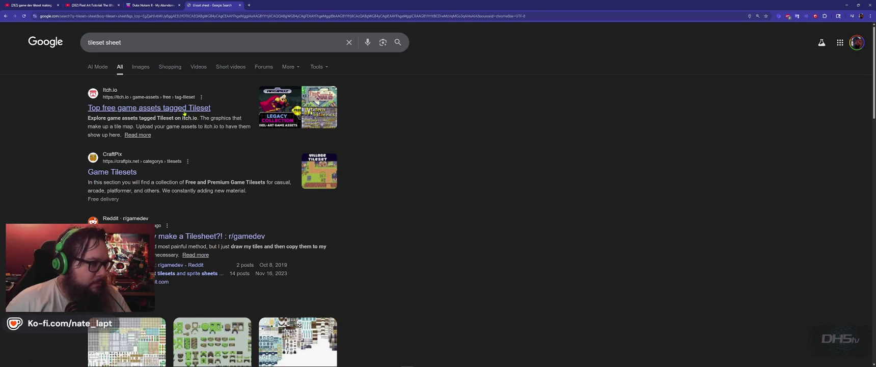
{"action": "left_click", "coordinate": [181, 110]}
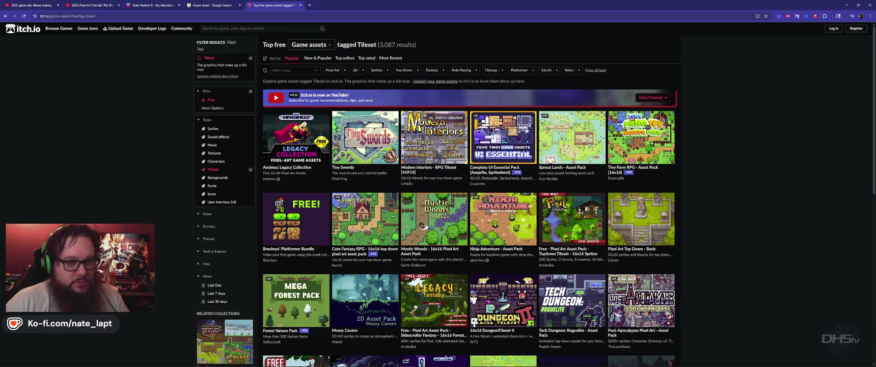
Step: Zoom the itch.io Tileset listing to 125%, browse down through the packs, and open a new tab
{"action": "key", "text": "ctrl+plus"}
{"action": "key", "text": "ctrl+plus"}
{"action": "key", "text": "ctrl+plus"}
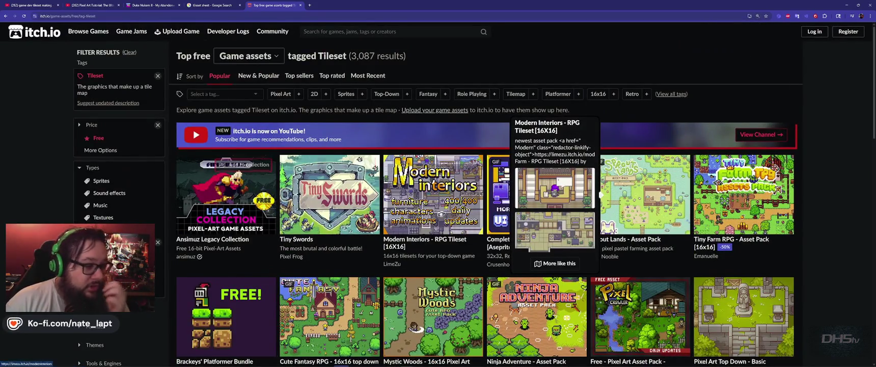
{"action": "scroll", "coordinate": [579, 237], "scroll_direction": "down", "scroll_amount": 3}
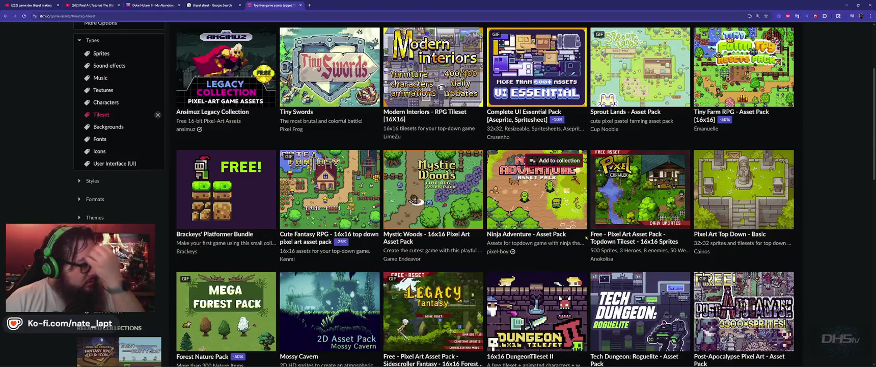
{"action": "mouse_move", "coordinate": [639, 316]}
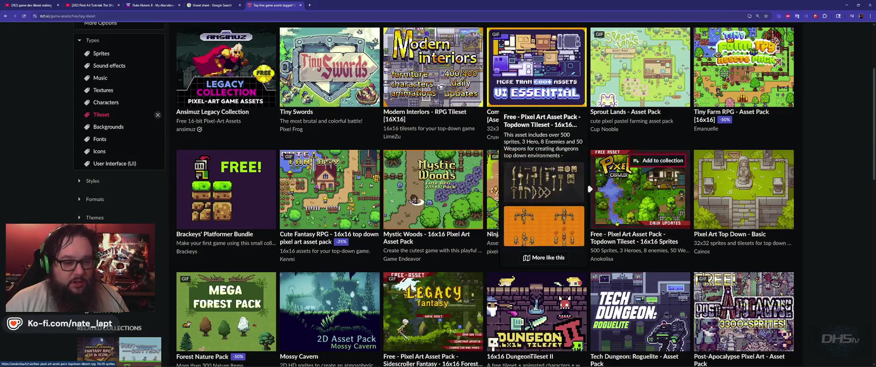
{"action": "scroll", "coordinate": [616, 221], "scroll_direction": "down", "scroll_amount": 1}
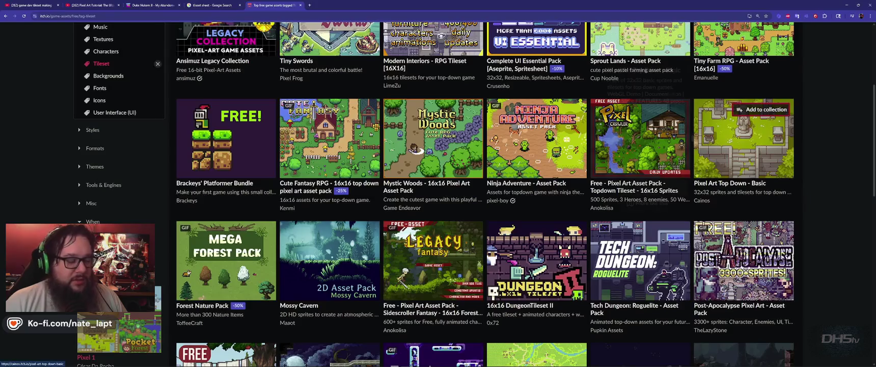
{"action": "mouse_move", "coordinate": [743, 191]}
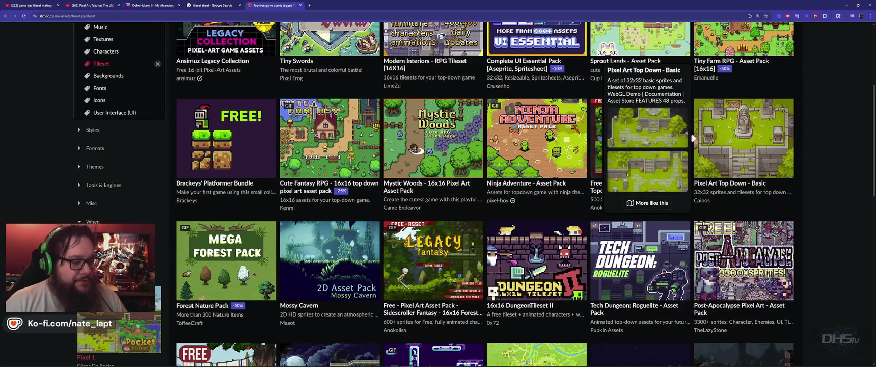
{"action": "scroll", "coordinate": [536, 178], "scroll_direction": "down", "scroll_amount": 2}
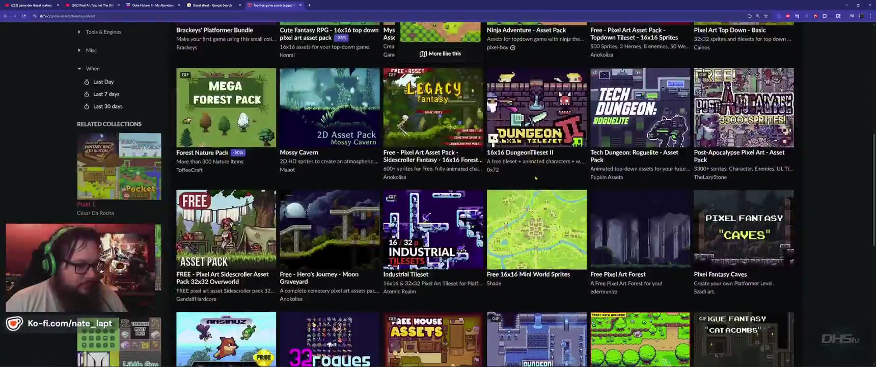
{"action": "scroll", "coordinate": [536, 178], "scroll_direction": "down", "scroll_amount": 3}
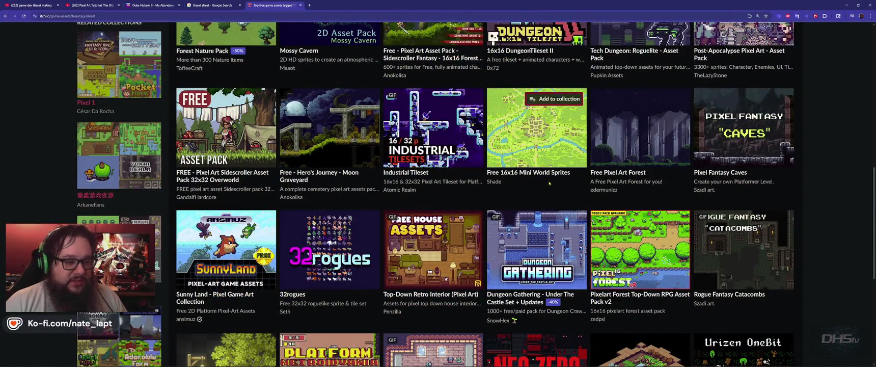
{"action": "mouse_move", "coordinate": [536, 230]}
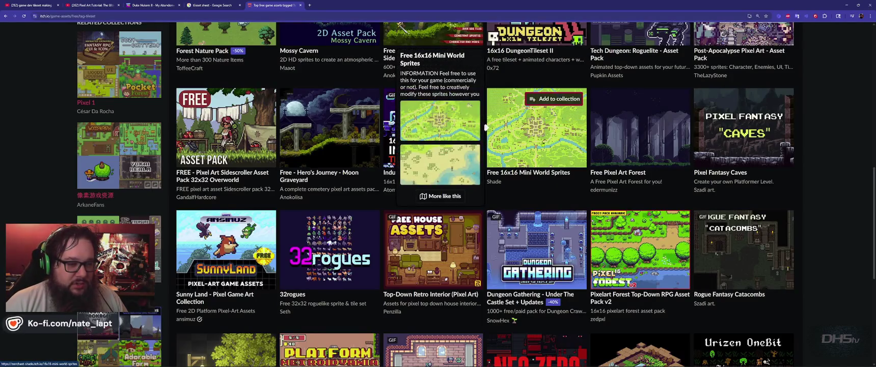
{"action": "scroll", "coordinate": [485, 128], "scroll_direction": "down", "scroll_amount": 1}
{"action": "scroll", "coordinate": [509, 135], "scroll_direction": "down", "scroll_amount": 1}
{"action": "scroll", "coordinate": [530, 140], "scroll_direction": "down", "scroll_amount": 1}
{"action": "scroll", "coordinate": [542, 144], "scroll_direction": "down", "scroll_amount": 1}
{"action": "scroll", "coordinate": [542, 144], "scroll_direction": "down", "scroll_amount": 1}
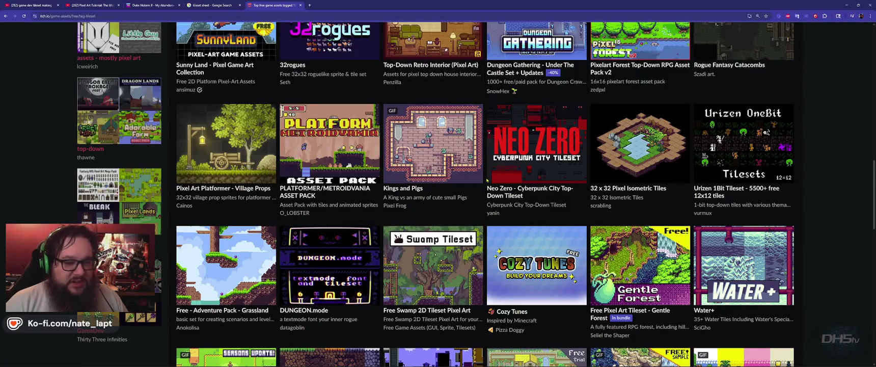
{"action": "scroll", "coordinate": [488, 180], "scroll_direction": "down", "scroll_amount": 2}
{"action": "scroll", "coordinate": [487, 180], "scroll_direction": "down", "scroll_amount": 3}
{"action": "scroll", "coordinate": [488, 180], "scroll_direction": "down", "scroll_amount": 2}
{"action": "key", "text": "ctrl+t"}
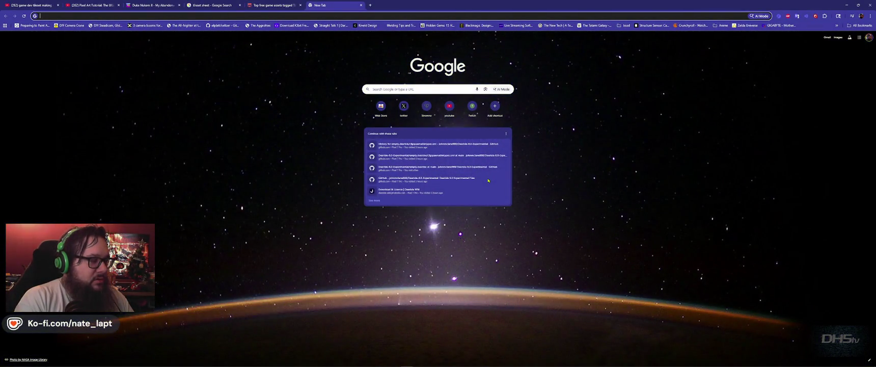
Step: Search 'zelda 1 tileset' and open the Zelda NES Overworld (First Quest) map on The Spriters Resource
{"action": "type", "text": "zelda 1 tileset"}
{"action": "key", "text": "Return"}
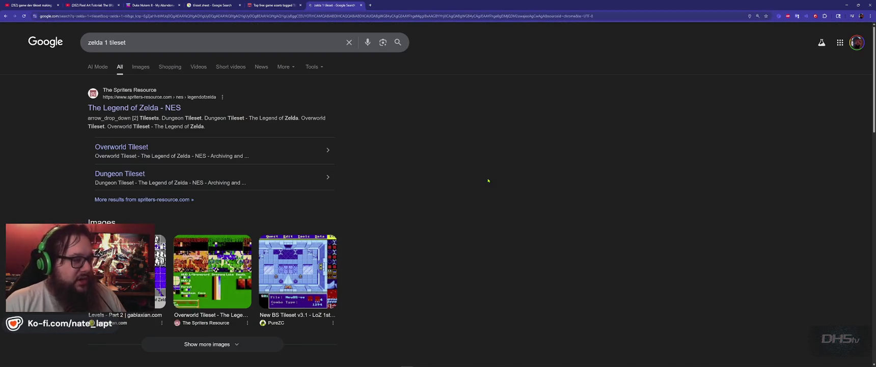
{"action": "left_click", "coordinate": [160, 109]}
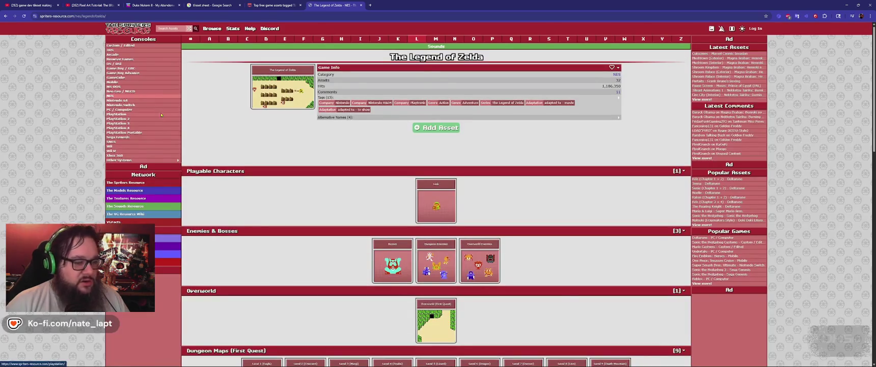
{"action": "scroll", "coordinate": [486, 202], "scroll_direction": "down", "scroll_amount": 4}
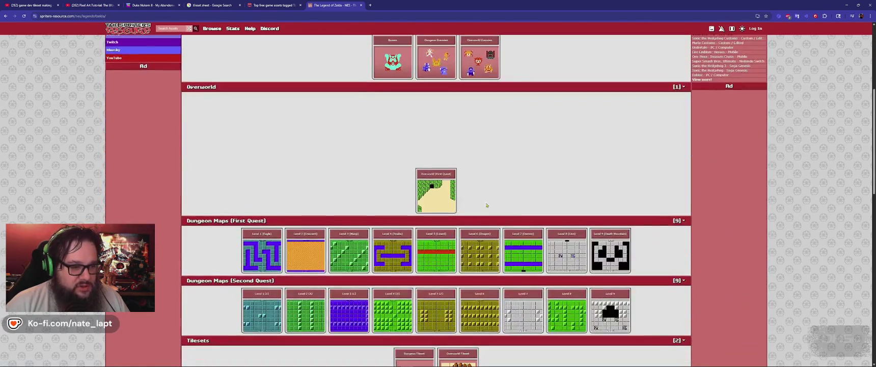
{"action": "left_click", "coordinate": [442, 200]}
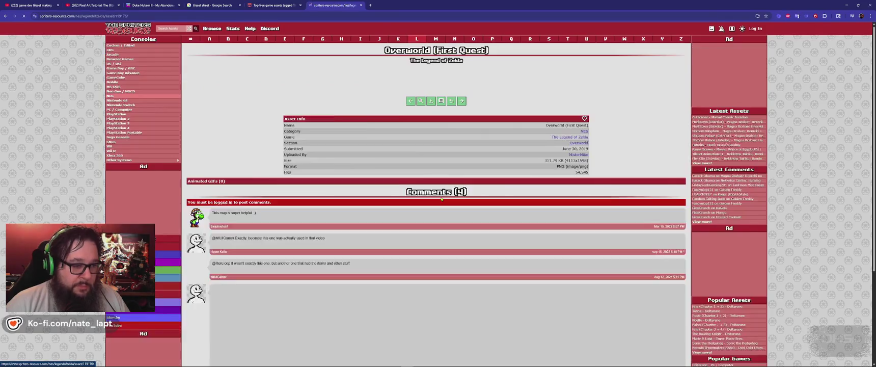
Step: View the Zelda overworld map full size and pan across the graveyard and rectangular lake
{"action": "left_click", "coordinate": [418, 171]}
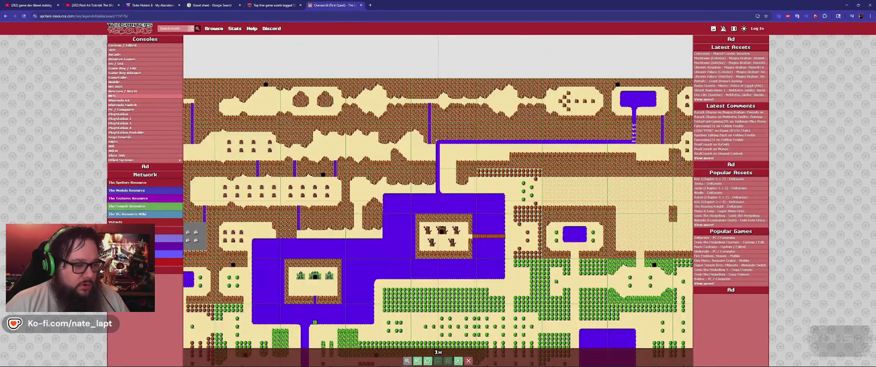
{"action": "scroll", "coordinate": [369, 177], "scroll_direction": "up", "scroll_amount": 3}
{"action": "scroll", "coordinate": [438, 198], "scroll_direction": "down", "scroll_amount": 4}
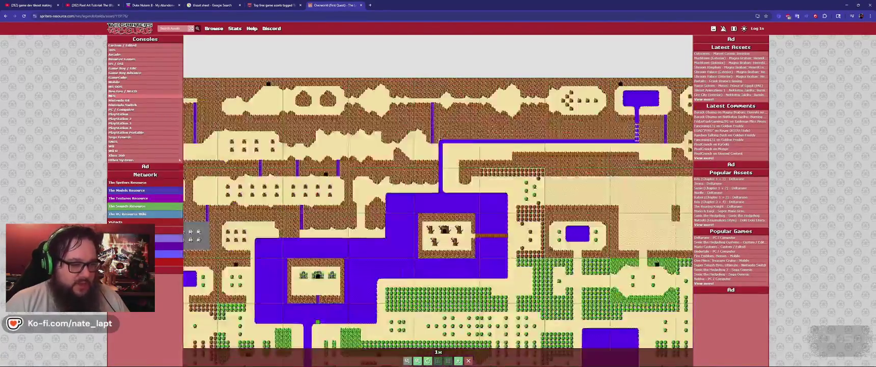
{"action": "mouse_move", "coordinate": [316, 168]}
{"action": "left_mouse_down"}
{"action": "mouse_move", "coordinate": [532, 199]}
{"action": "mouse_move", "coordinate": [316, 92]}
{"action": "left_mouse_up"}
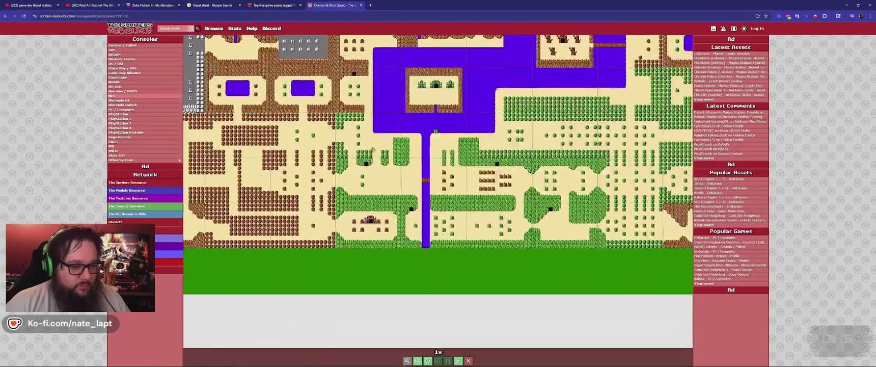
{"action": "scroll", "coordinate": [491, 184], "scroll_direction": "up", "scroll_amount": 5}
{"action": "scroll", "coordinate": [491, 184], "scroll_direction": "down", "scroll_amount": 5}
{"action": "scroll", "coordinate": [504, 185], "scroll_direction": "down", "scroll_amount": 1}
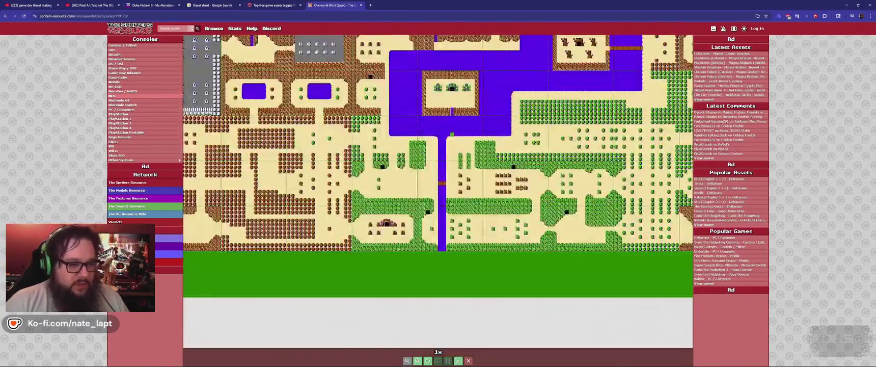
{"action": "scroll", "coordinate": [515, 186], "scroll_direction": "up", "scroll_amount": 1}
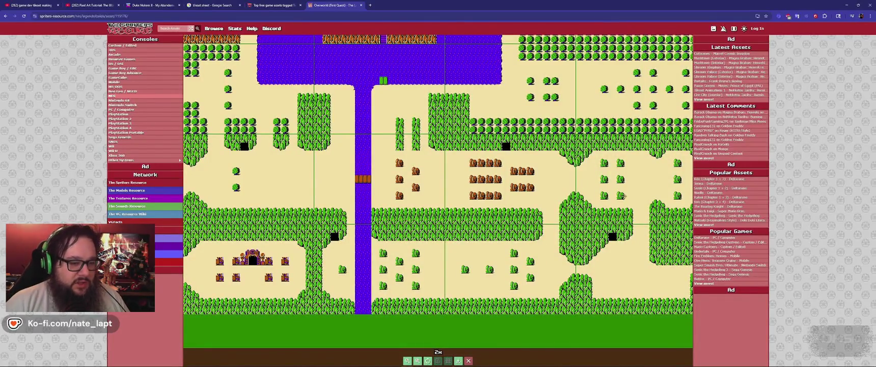
{"action": "left_click_drag", "start_coordinate": [623, 195], "coordinate": [469, 172]}
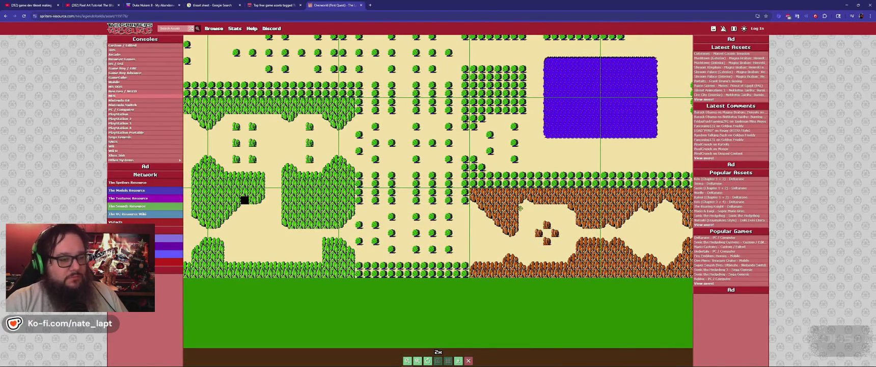
{"action": "left_click_drag", "start_coordinate": [520, 208], "coordinate": [342, 218]}
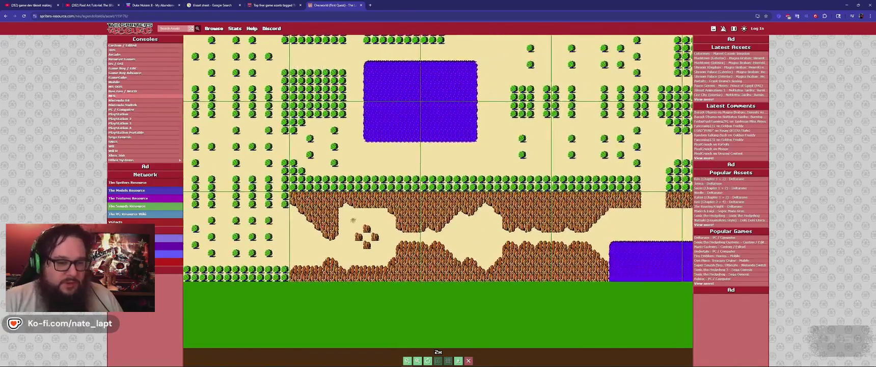
{"action": "left_click_drag", "start_coordinate": [511, 204], "coordinate": [412, 201]}
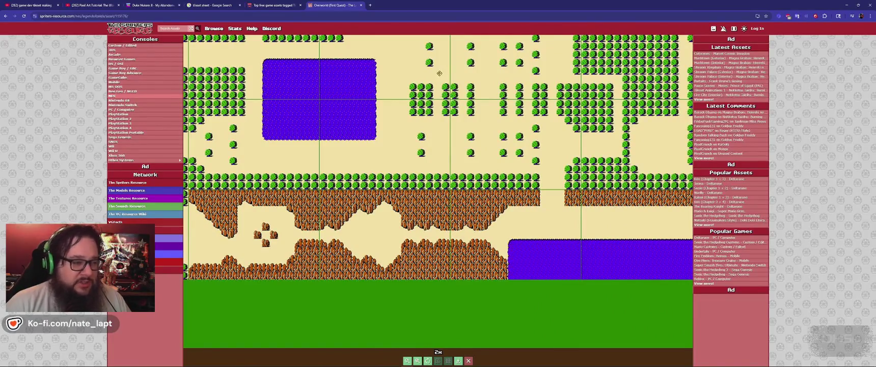
Step: Pan on through the forests, waterfall stairs, river and map edge
{"action": "left_click_drag", "start_coordinate": [438, 73], "coordinate": [532, 191]}
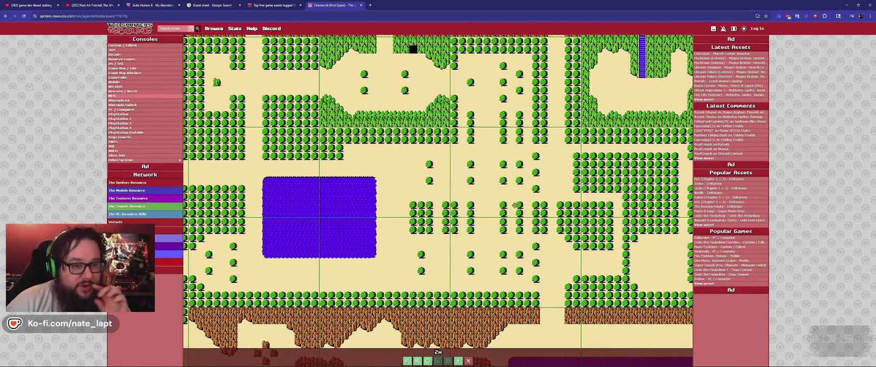
{"action": "mouse_move", "coordinate": [546, 114]}
{"action": "left_mouse_down"}
{"action": "mouse_move", "coordinate": [498, 174]}
{"action": "mouse_move", "coordinate": [344, 223]}
{"action": "left_mouse_up"}
{"action": "scroll", "coordinate": [291, 237], "scroll_direction": "down", "scroll_amount": 3}
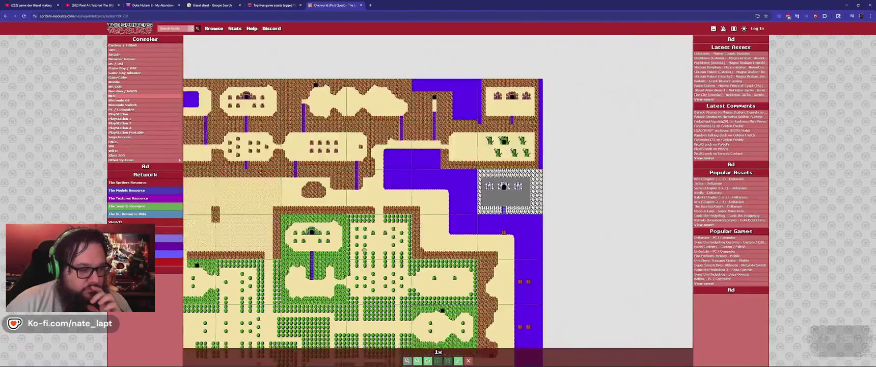
{"action": "left_click_drag", "start_coordinate": [265, 204], "coordinate": [301, 179]}
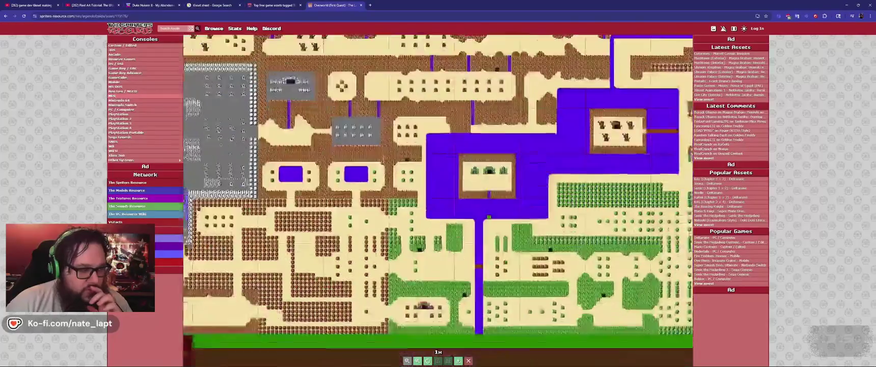
{"action": "left_click_drag", "start_coordinate": [406, 172], "coordinate": [335, 155]}
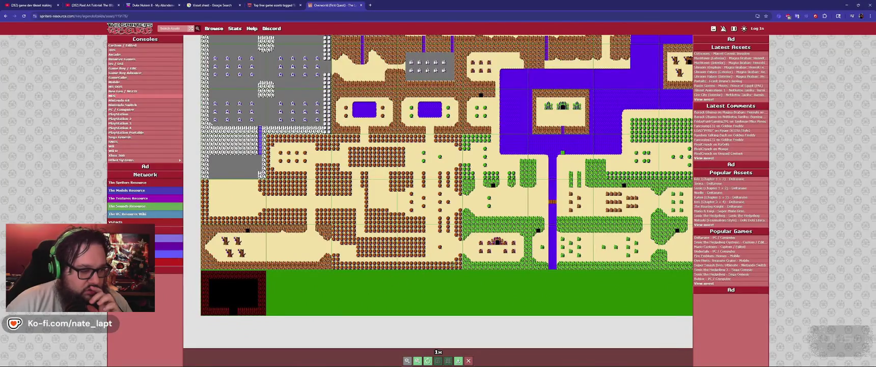
{"action": "left_click_drag", "start_coordinate": [682, 240], "coordinate": [549, 157]}
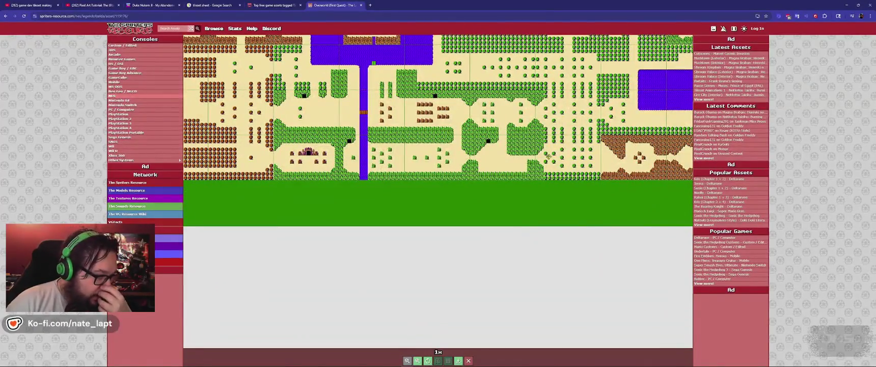
{"action": "left_click_drag", "start_coordinate": [396, 123], "coordinate": [427, 182]}
Step: Go back to the Legend of Zelda NES asset listing, scroll its sections, and open a new tab
{"action": "key", "text": "alt+Left"}
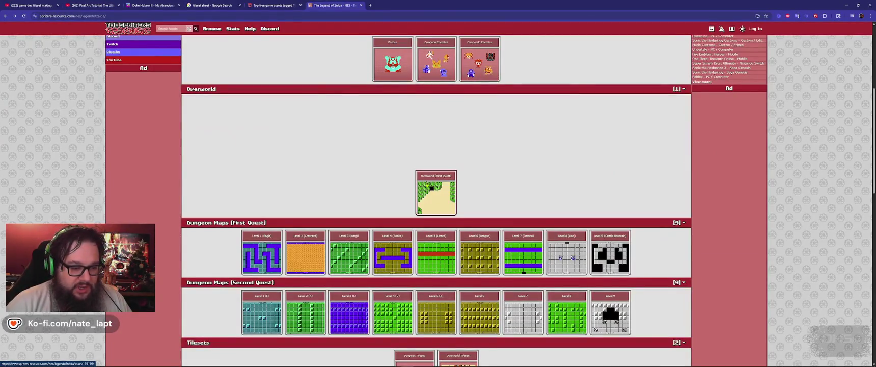
{"action": "scroll", "coordinate": [445, 241], "scroll_direction": "down", "scroll_amount": 2}
{"action": "scroll", "coordinate": [445, 240], "scroll_direction": "down", "scroll_amount": 2}
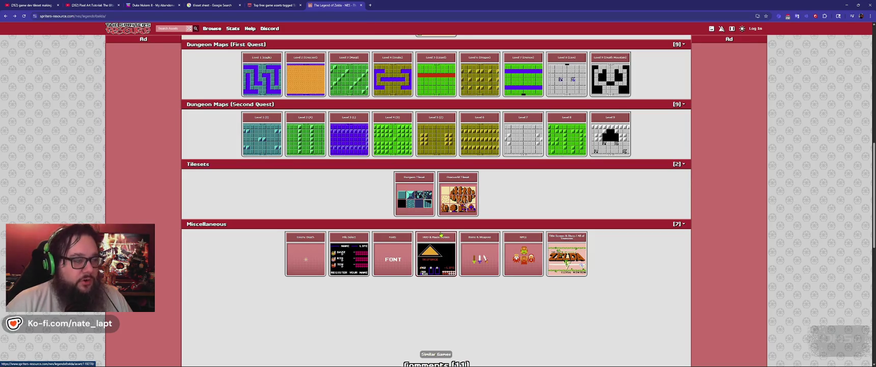
{"action": "scroll", "coordinate": [441, 235], "scroll_direction": "up", "scroll_amount": 2}
{"action": "key", "text": "ctrl+t"}
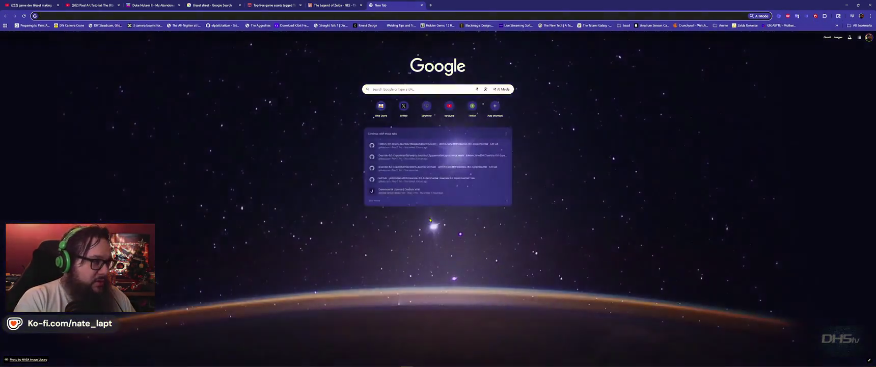
Step: Search 'mario til' and open the Super Mario Bros. NES tileset image on The Spriters Resource
{"action": "type", "text": "mario til"}
{"action": "key", "text": "Return"}
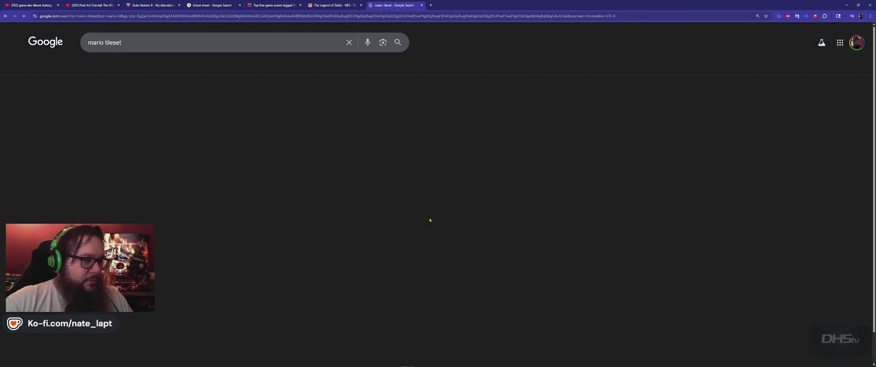
{"action": "left_click", "coordinate": [122, 111]}
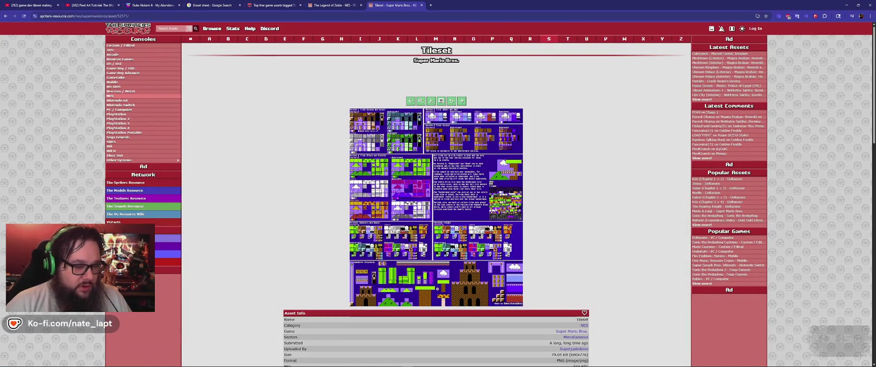
{"action": "left_click", "coordinate": [480, 241]}
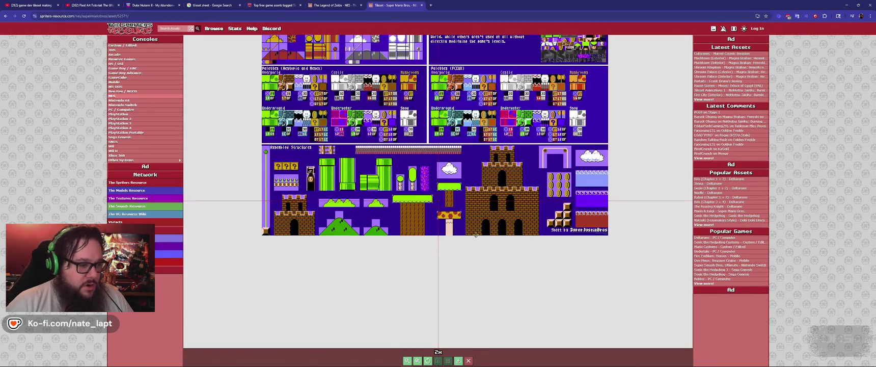
Step: Zoom into the Mario tileset and pan around to inspect the Palette 1 tiles
{"action": "scroll", "coordinate": [445, 267], "scroll_direction": "up", "scroll_amount": 2}
{"action": "scroll", "coordinate": [444, 267], "scroll_direction": "down", "scroll_amount": 3}
{"action": "scroll", "coordinate": [445, 267], "scroll_direction": "up", "scroll_amount": 1}
{"action": "scroll", "coordinate": [444, 267], "scroll_direction": "up", "scroll_amount": 1}
{"action": "left_click_drag", "start_coordinate": [388, 117], "coordinate": [387, 235]}
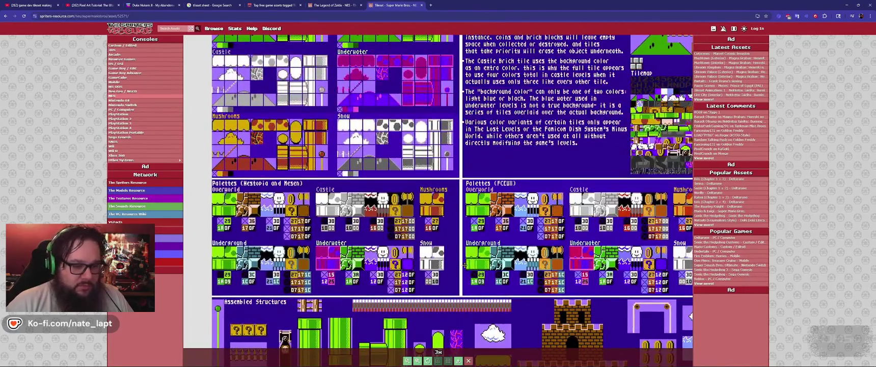
{"action": "scroll", "coordinate": [463, 263], "scroll_direction": "up", "scroll_amount": 3}
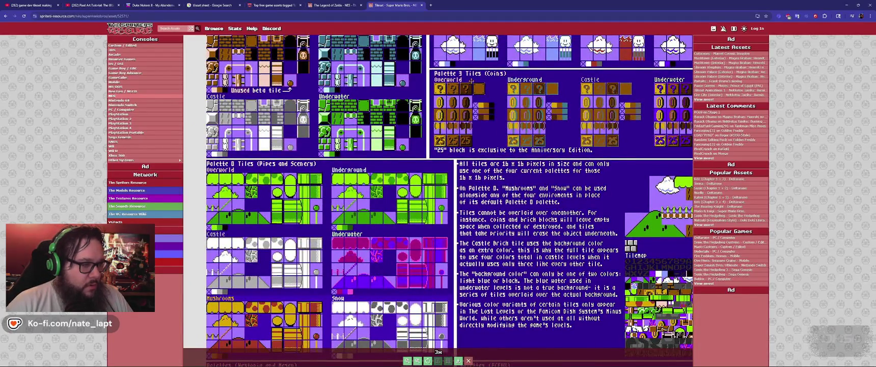
{"action": "left_click_drag", "start_coordinate": [471, 80], "coordinate": [492, 116]}
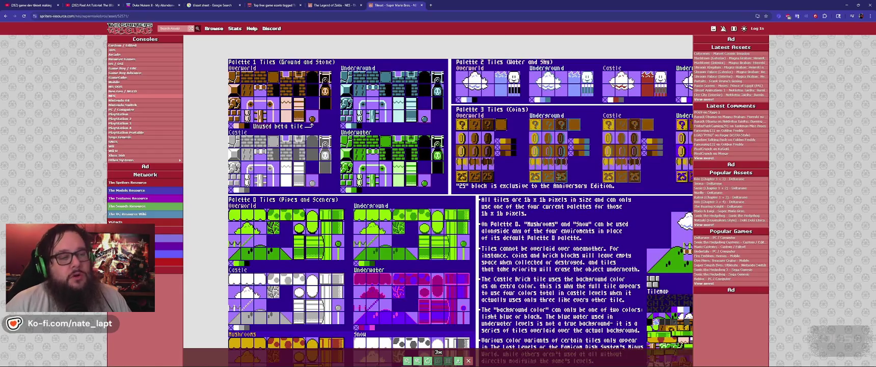
{"action": "left_click_drag", "start_coordinate": [577, 258], "coordinate": [473, 148]}
{"action": "key", "text": "alt+Tab"}
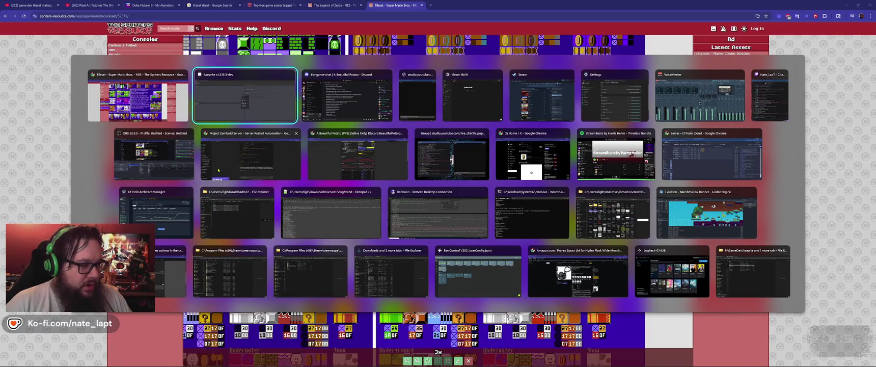
Step: Return to the Godot editor, switch to the Lvl2 scene, and run the project with F5
{"action": "key", "text": "alt+Tab"}
{"action": "key", "text": "super"}
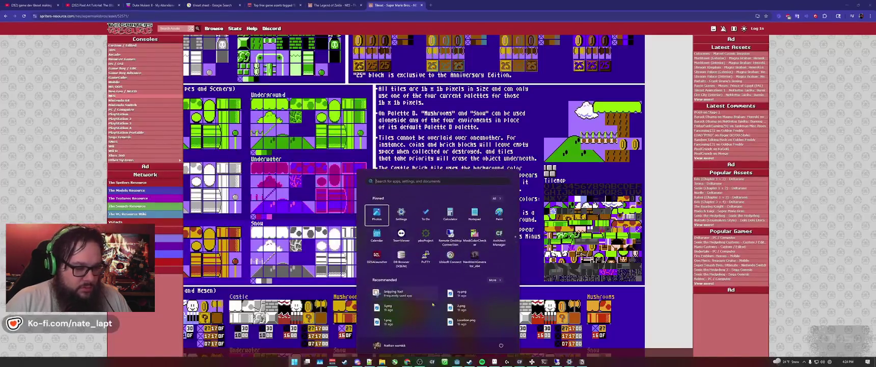
{"action": "left_click", "coordinate": [457, 361]}
{"action": "scroll", "coordinate": [457, 122], "scroll_direction": "down", "scroll_amount": 2}
{"action": "scroll", "coordinate": [457, 123], "scroll_direction": "down", "scroll_amount": 2}
{"action": "left_click_drag", "start_coordinate": [457, 123], "coordinate": [242, 81]}
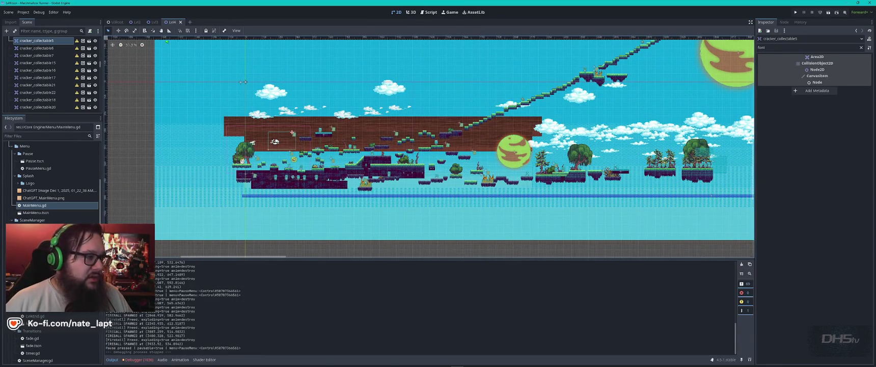
{"action": "left_click", "coordinate": [136, 22]}
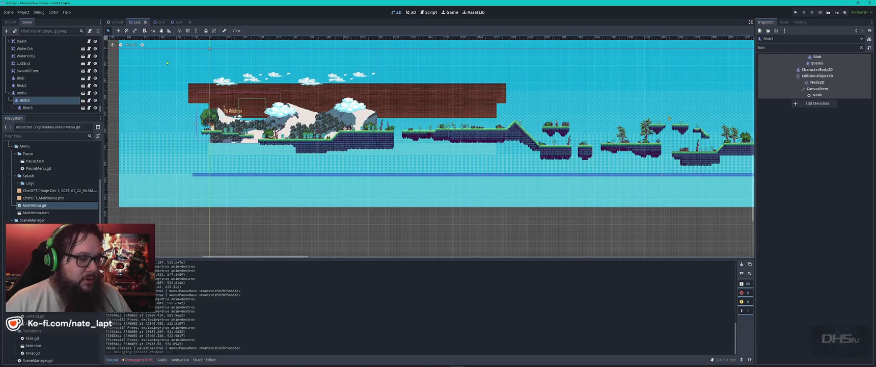
{"action": "scroll", "coordinate": [256, 117], "scroll_direction": "up", "scroll_amount": 5}
{"action": "key", "text": "F5"}
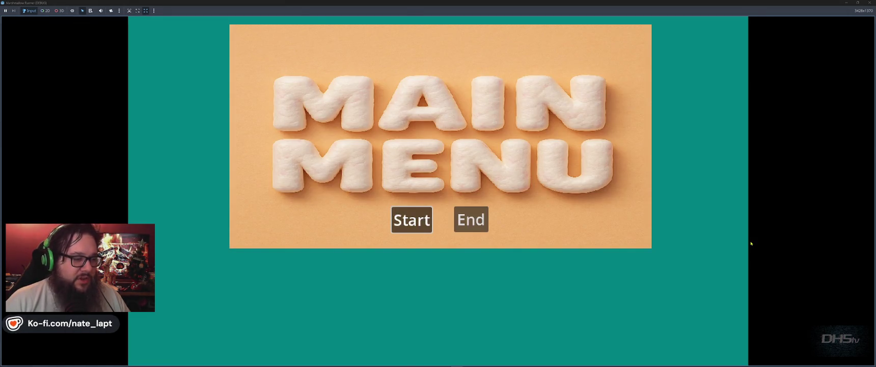
Step: Start the game from the main menu, stomp the toast enemy, grab the sword and run right
{"action": "key", "text": "Return"}
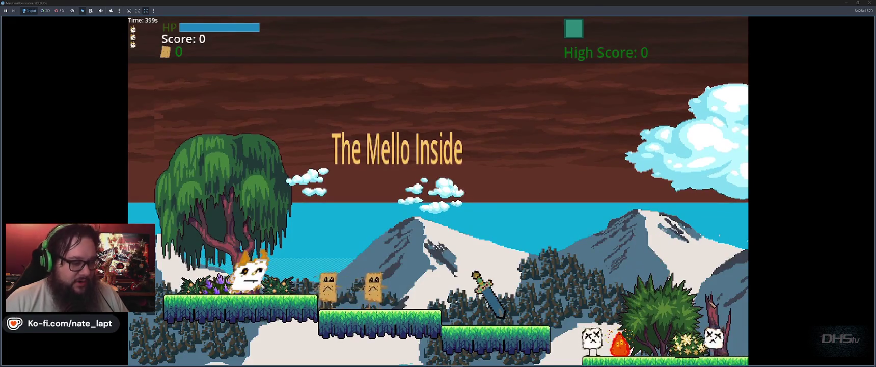
{"action": "key", "text": "Right"}
{"action": "key", "text": "space"}
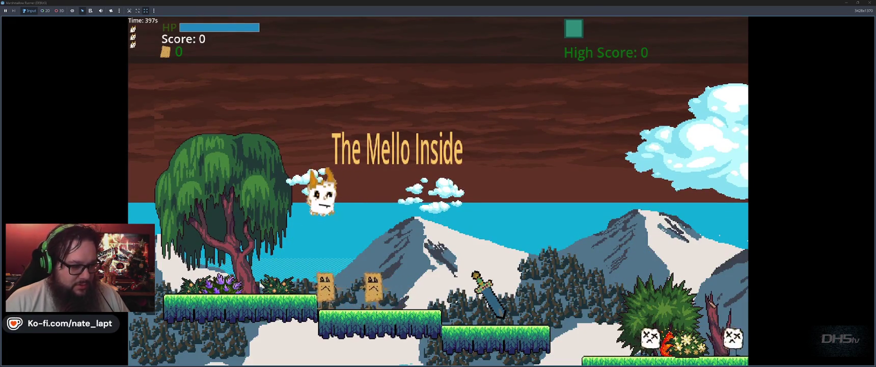
{"action": "key", "text": "Right"}
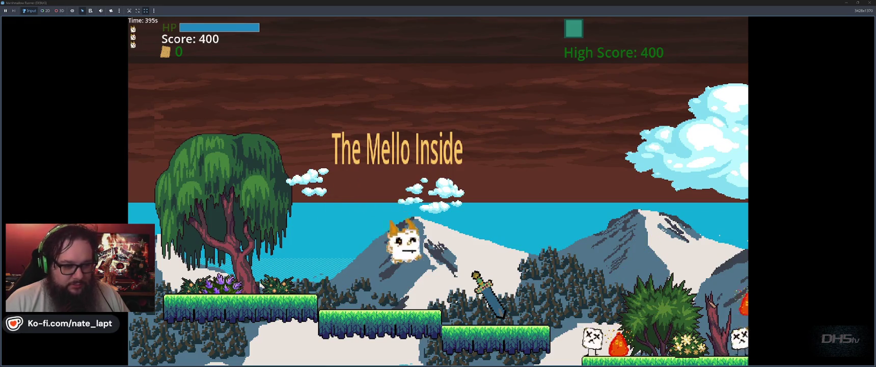
{"action": "key", "text": "Right"}
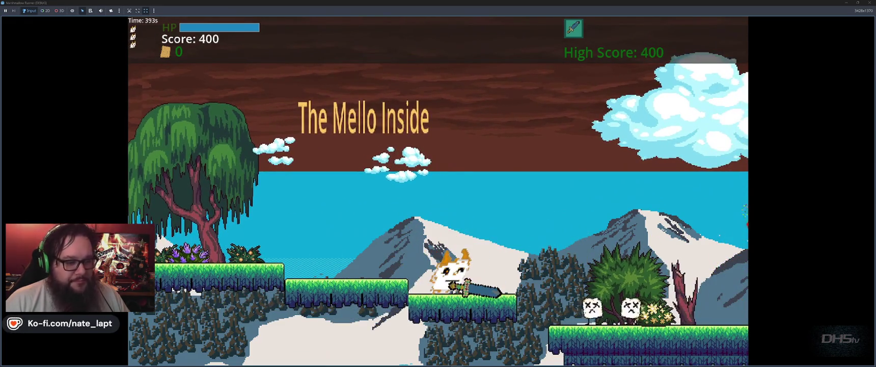
{"action": "key", "text": "Right"}
{"action": "key", "text": "space"}
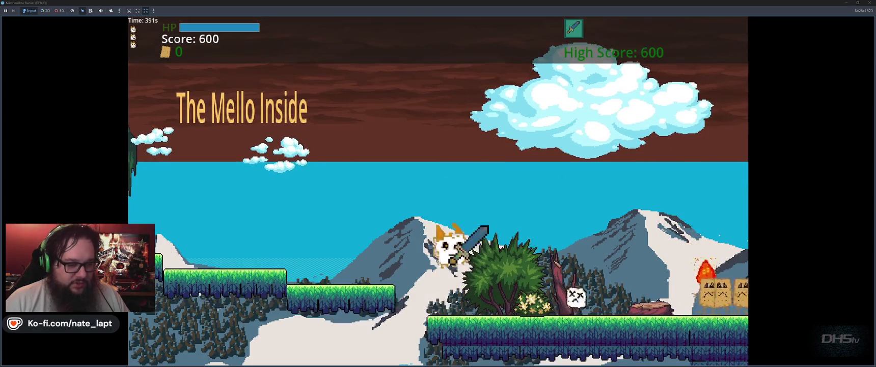
{"action": "key", "text": "Right"}
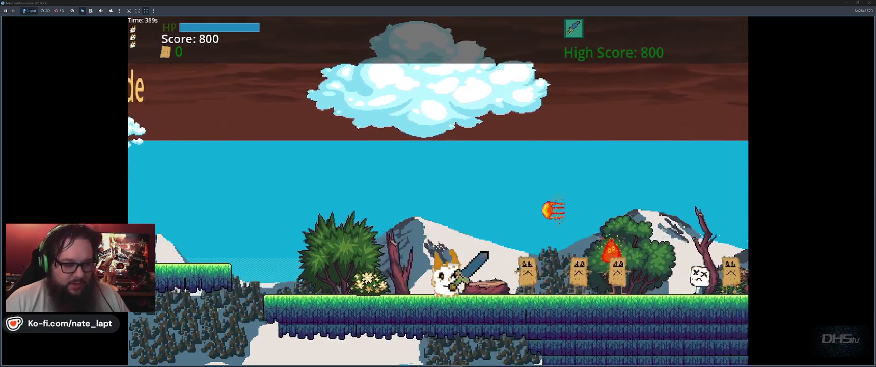
{"action": "key", "text": "space"}
{"action": "key", "text": "Right"}
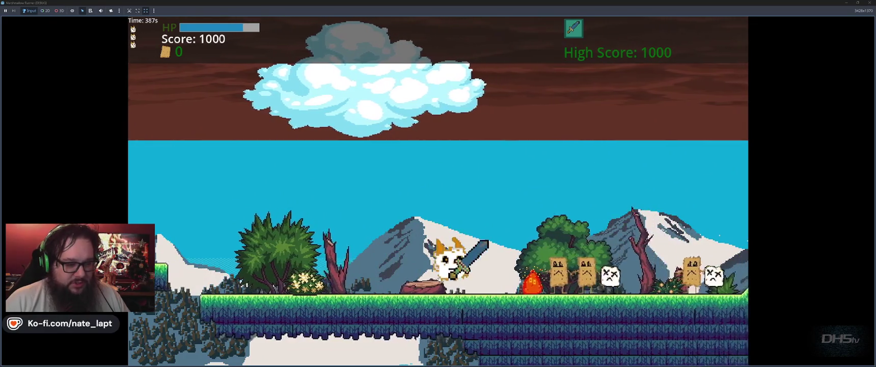
{"action": "key", "text": "Right"}
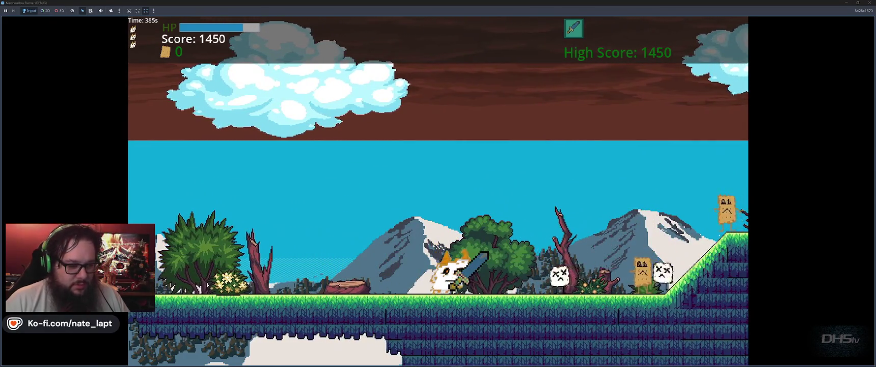
{"action": "key", "text": "Right"}
{"action": "key", "text": "Right"}
{"action": "key", "text": "Right"}
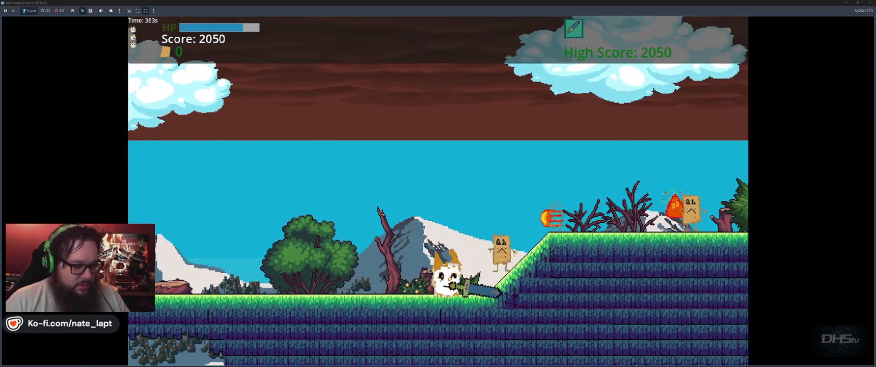
{"action": "key", "text": "space"}
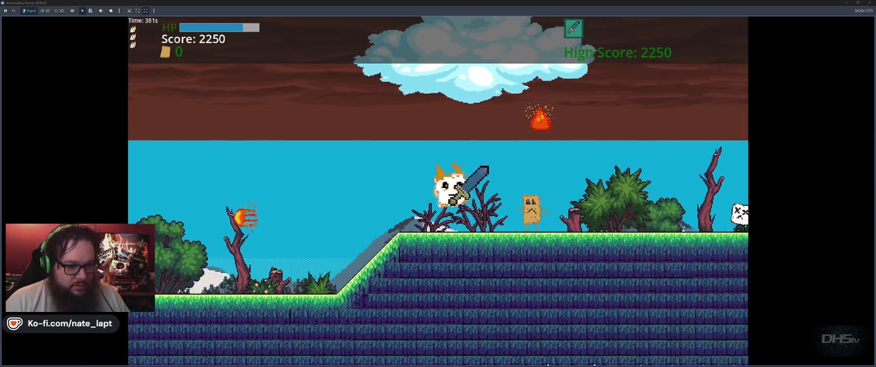
Step: Dodge the fire enemy, jump across slopes and floating platforms, and try the bubble weapon
{"action": "key", "text": "Left"}
{"action": "key", "text": "Right"}
{"action": "key", "text": "space"}
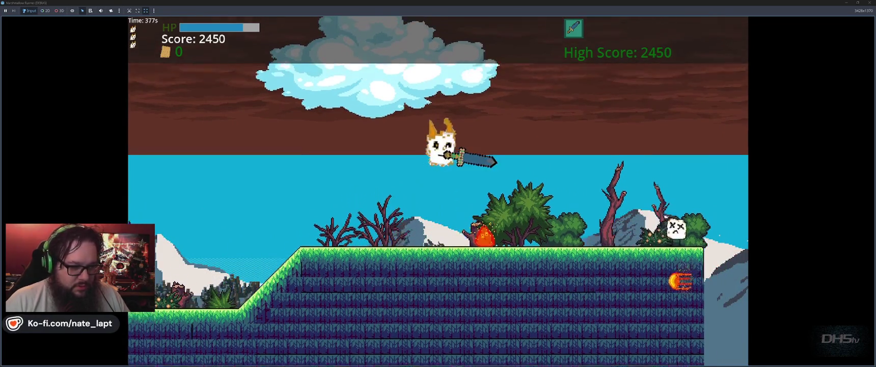
{"action": "key", "text": "Right"}
{"action": "key", "text": "space"}
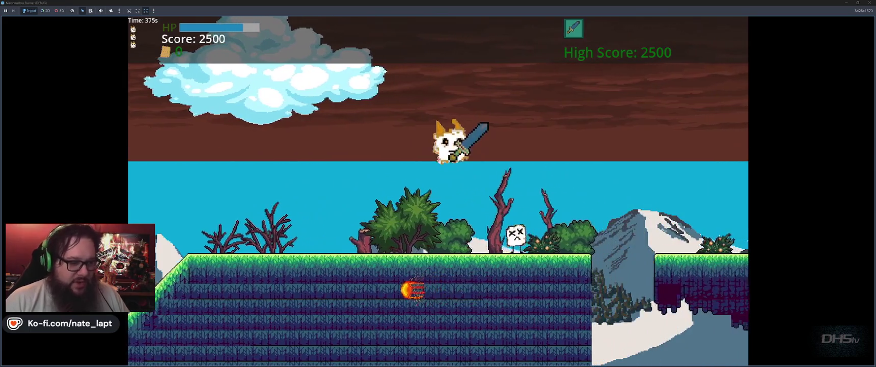
{"action": "key", "text": "space"}
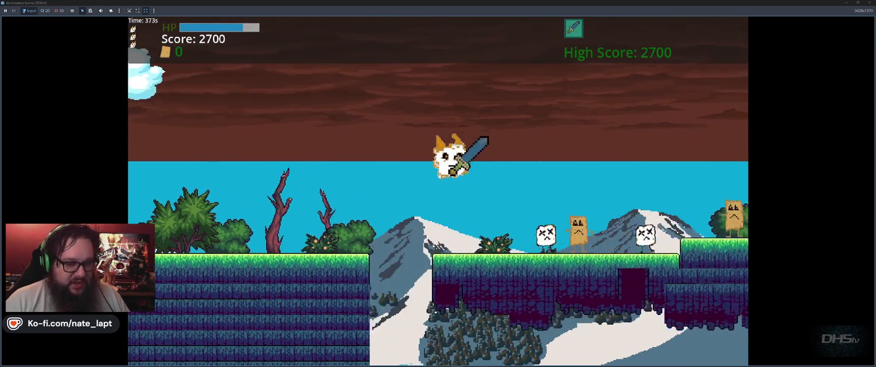
{"action": "key", "text": "space"}
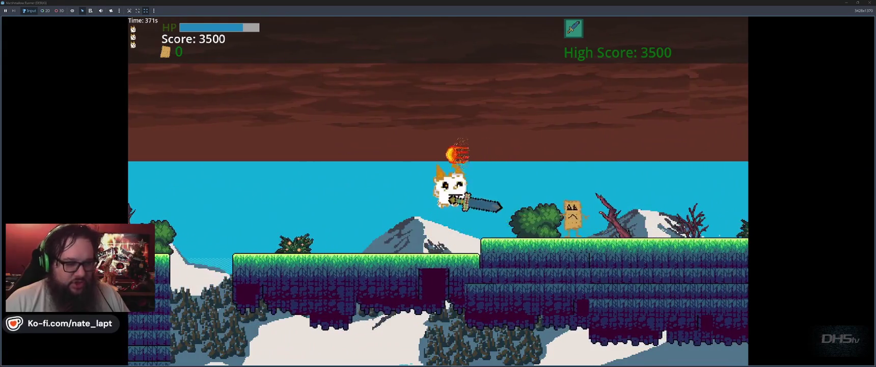
{"action": "key", "text": "space"}
{"action": "key", "text": "space"}
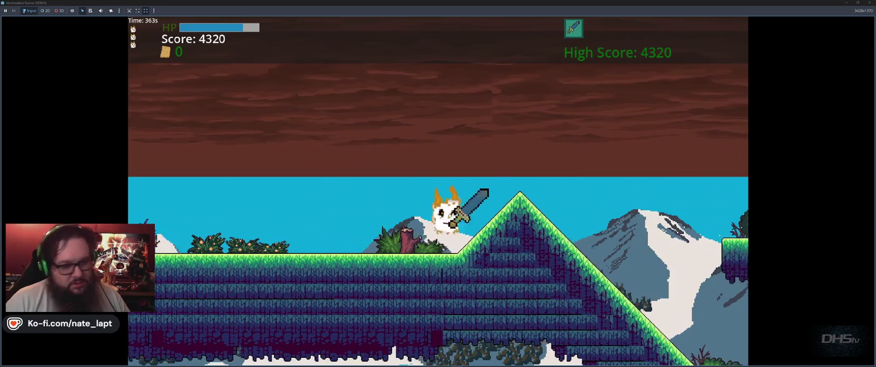
{"action": "key", "text": "space"}
{"action": "key", "text": "space"}
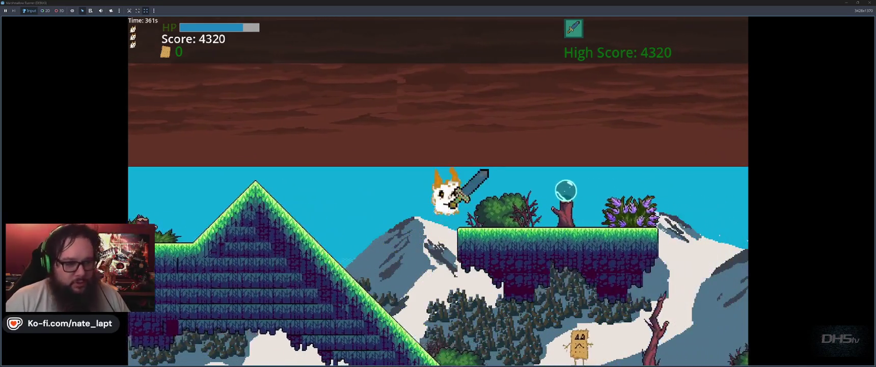
{"action": "key", "text": "space"}
{"action": "key", "text": "x"}
{"action": "key", "text": "q"}
{"action": "key", "text": "Left"}
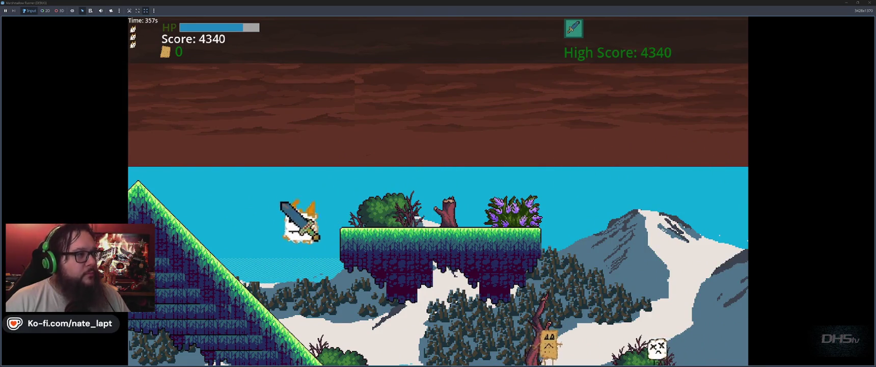
{"action": "key", "text": "Right"}
{"action": "key", "text": "Right"}
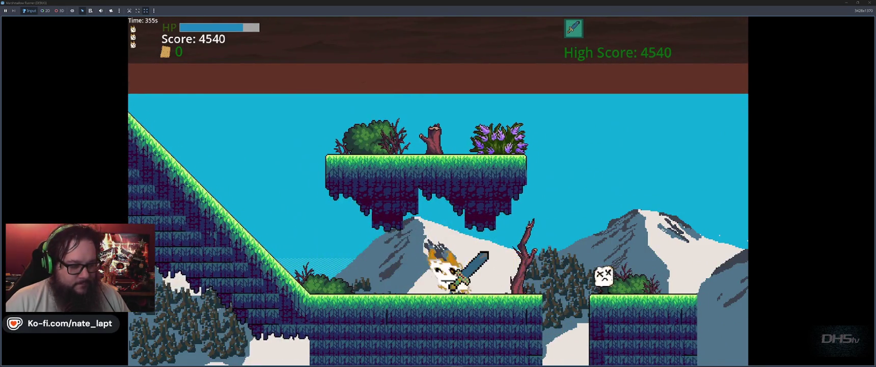
Step: Jump across the forest gaps and up onto the higher grass ledge
{"action": "key", "text": "space"}
{"action": "key", "text": "space"}
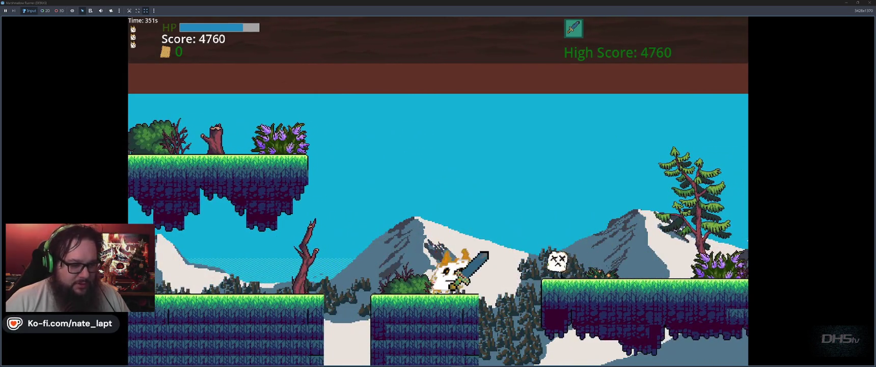
{"action": "key", "text": "space"}
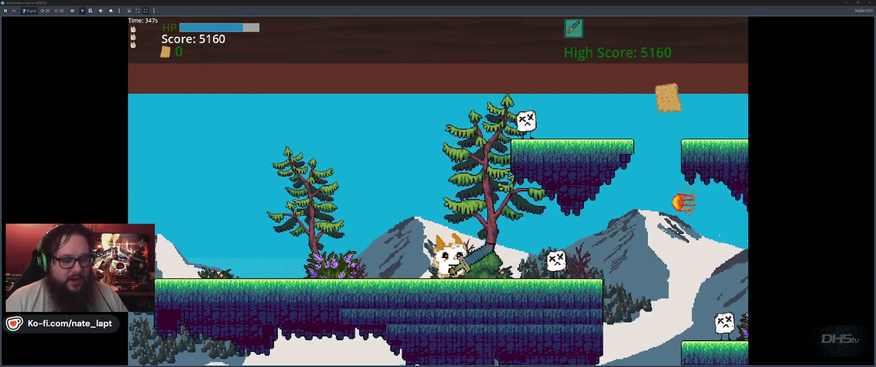
{"action": "key", "text": "space"}
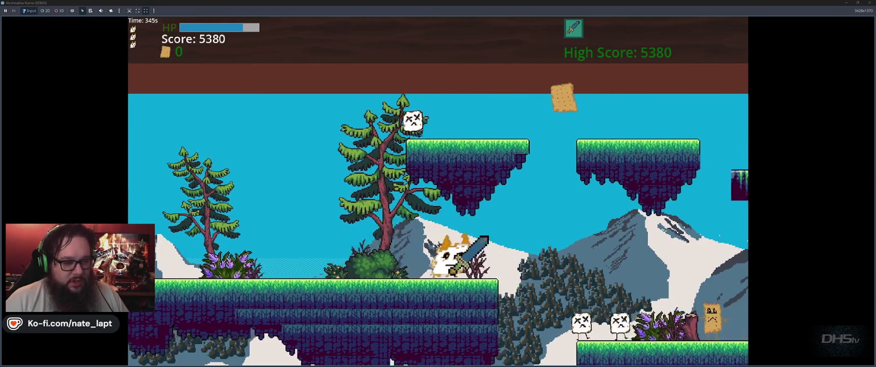
{"action": "key", "text": "space"}
{"action": "key", "text": "space"}
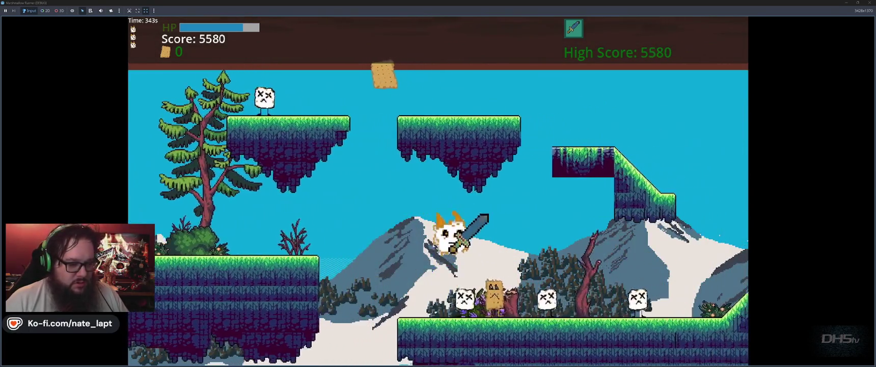
{"action": "key", "text": "space"}
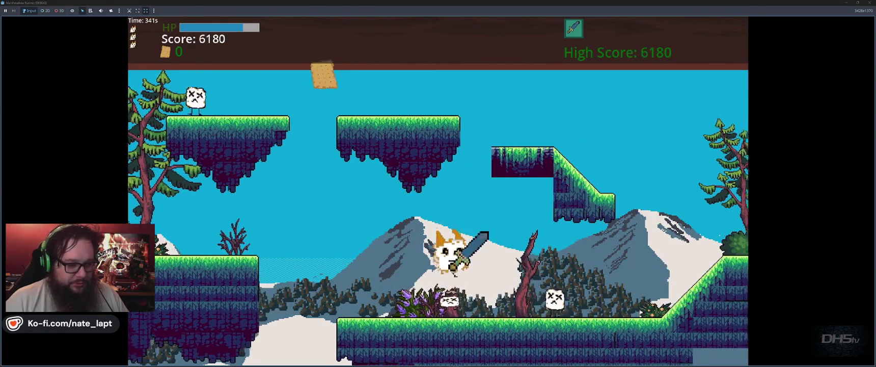
{"action": "key", "text": "space"}
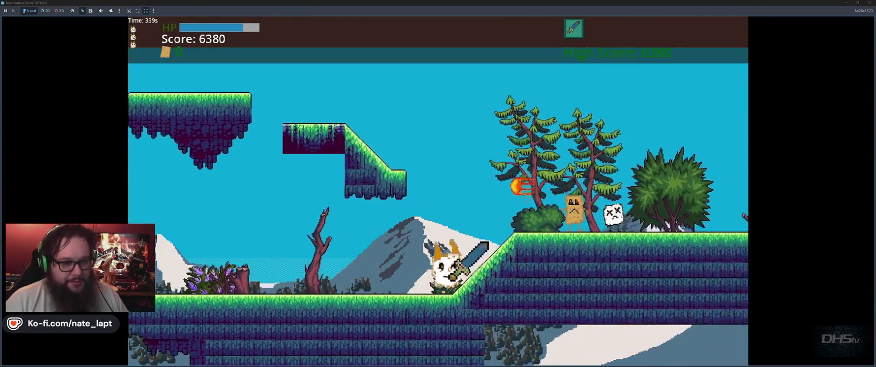
{"action": "key", "text": "space"}
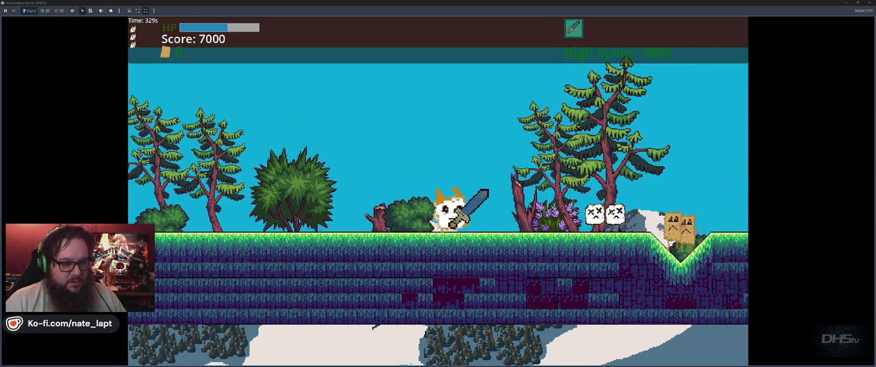
Step: Sword the marshmallow and box enemies while jumping gaps to a score of 9260, then stop the game
{"action": "key", "text": "x"}
{"action": "key", "text": "x"}
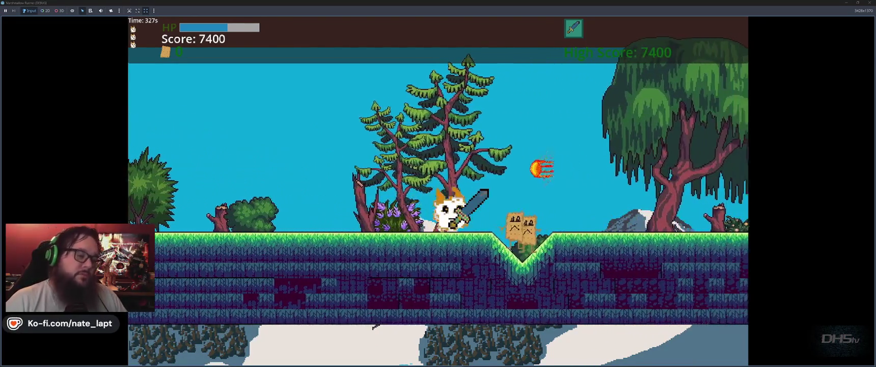
{"action": "key", "text": "x"}
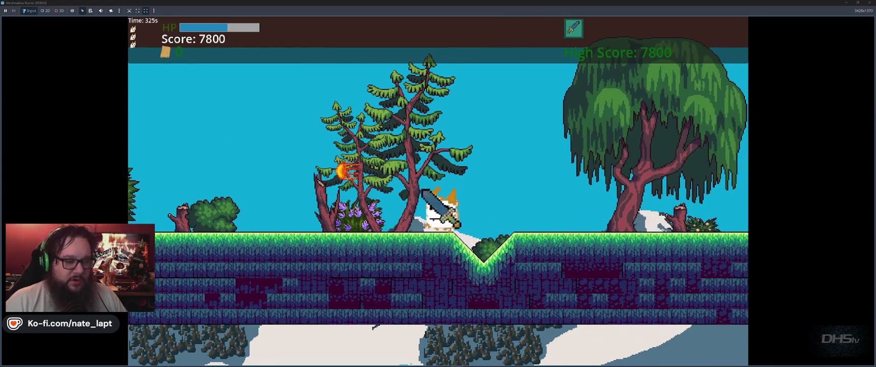
{"action": "key", "text": "space"}
{"action": "key", "text": "space"}
{"action": "key", "text": "x"}
{"action": "key", "text": "space"}
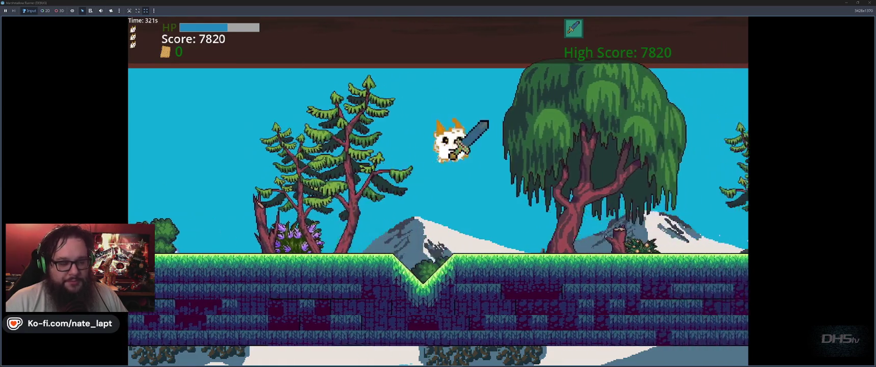
{"action": "key", "text": "space"}
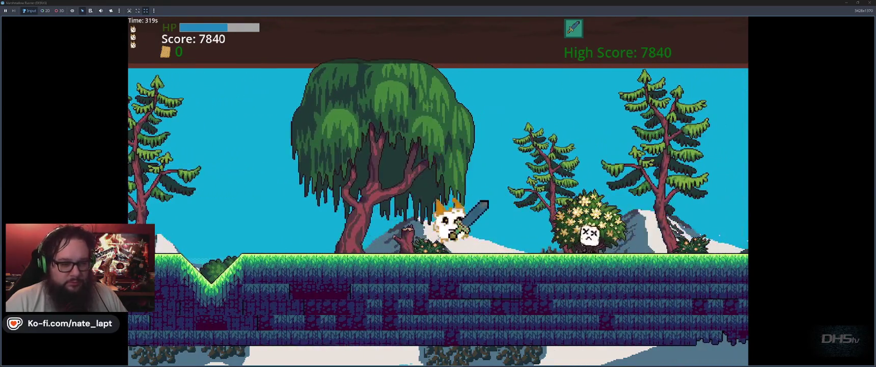
{"action": "key", "text": "x"}
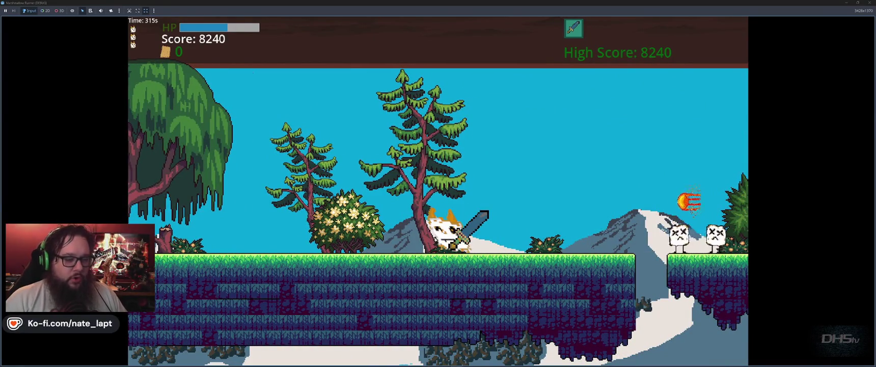
{"action": "key", "text": "space"}
{"action": "key", "text": "space"}
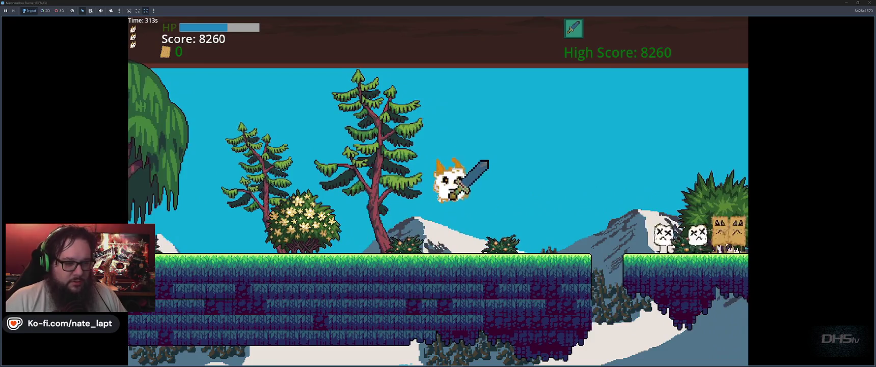
{"action": "key", "text": "space"}
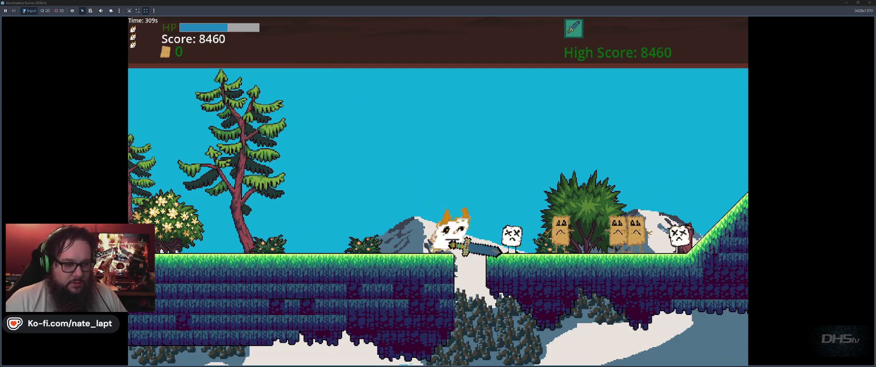
{"action": "key", "text": "space"}
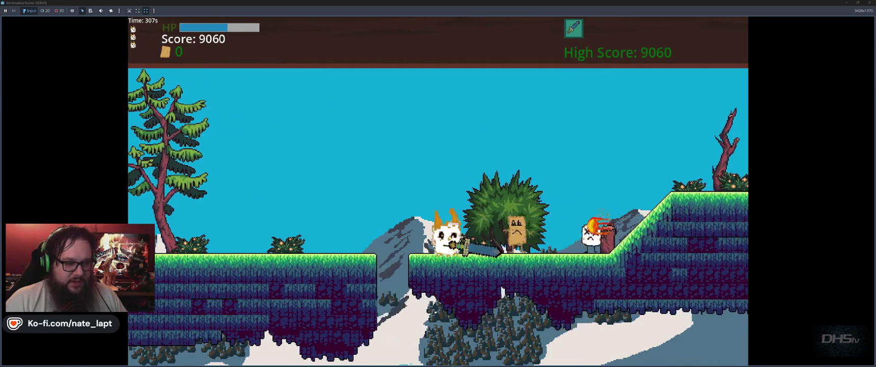
{"action": "key", "text": "space"}
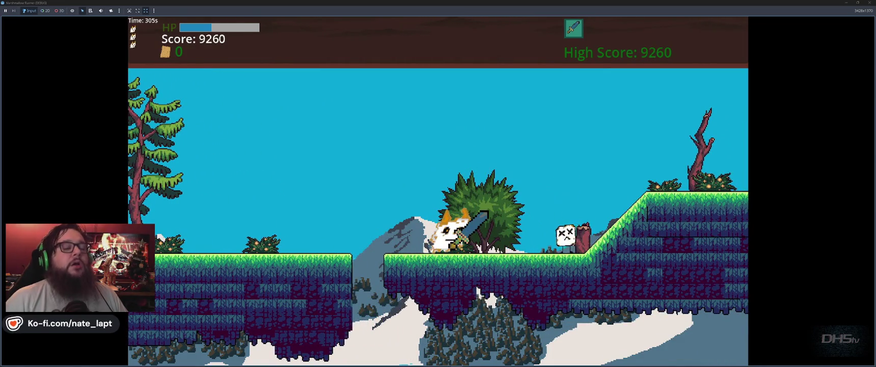
{"action": "key", "text": "Escape"}
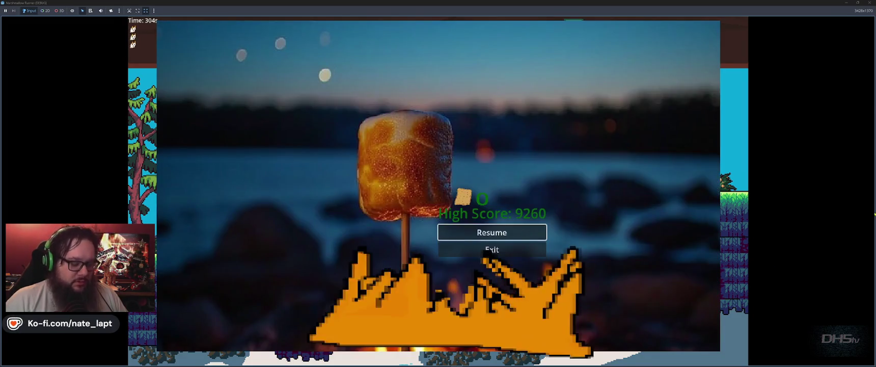
{"action": "key", "text": "F8"}
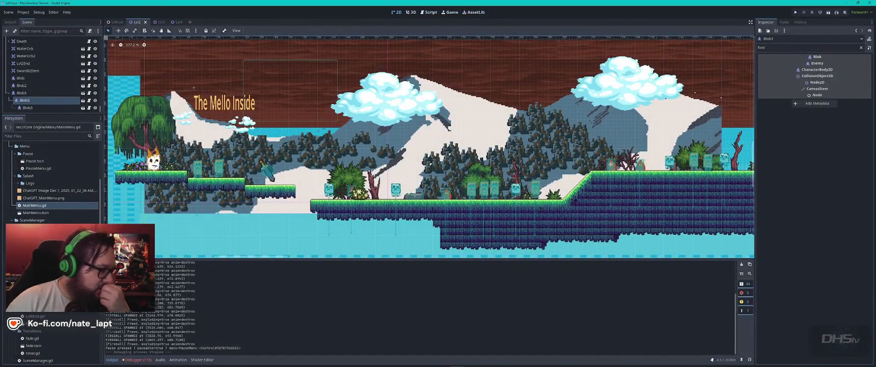
Step: Filter the FileSystem for 'fireb', open fireball.tscn and select its CollisionShape2D
{"action": "left_click", "coordinate": [62, 136]}
{"action": "type", "text": "fireb"}
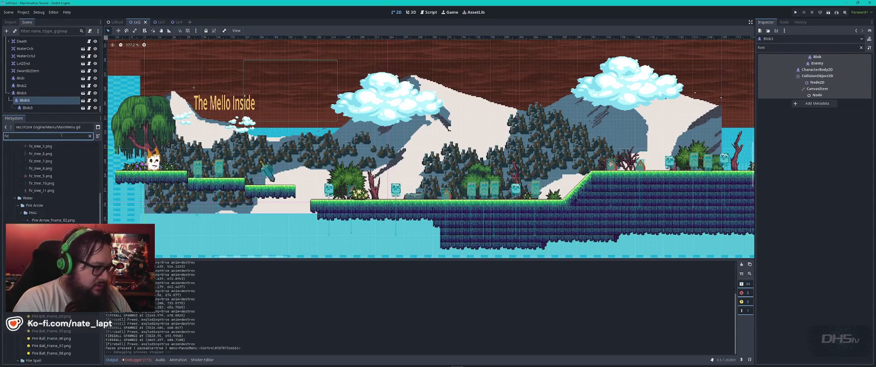
{"action": "double_click", "coordinate": [34, 205]}
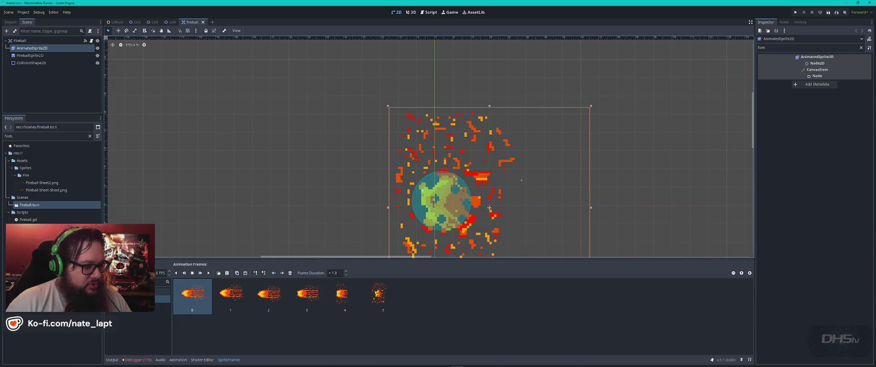
{"action": "left_click", "coordinate": [444, 195]}
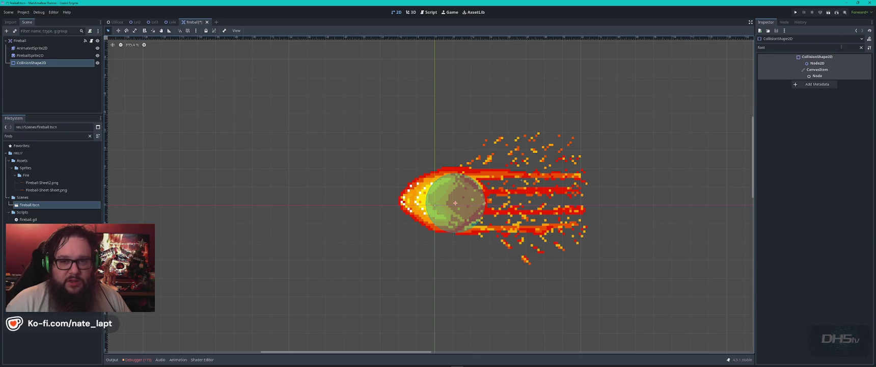
{"action": "left_click", "coordinate": [860, 47]}
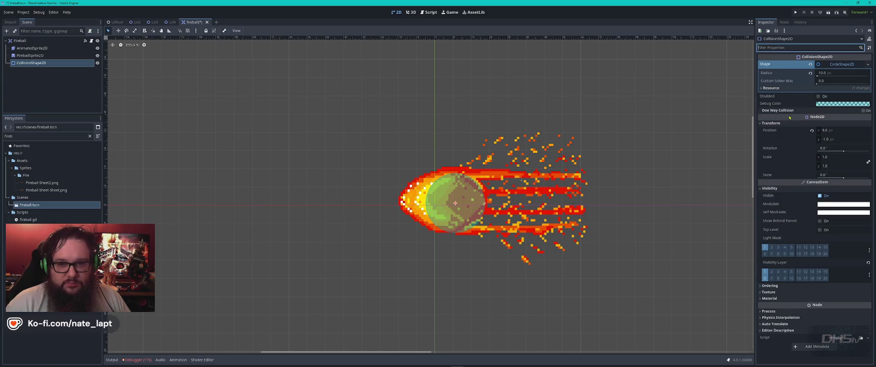
Step: Enlarge the collision circle radius to 14.1 and undo an accidental duplicate shape
{"action": "left_click_drag", "start_coordinate": [819, 75], "coordinate": [822, 75]}
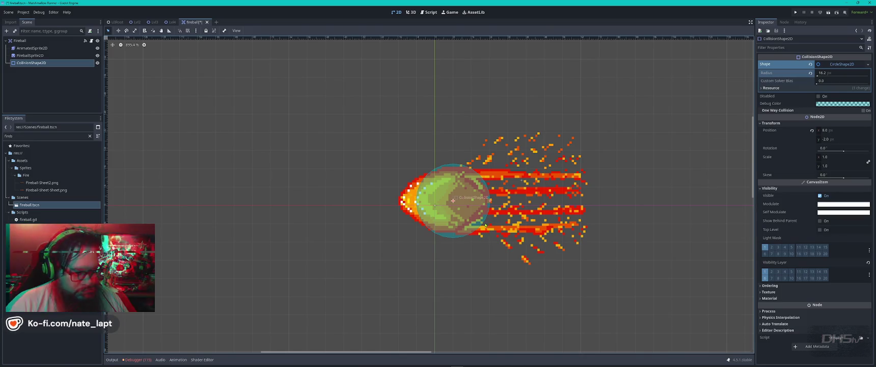
{"action": "left_click_drag", "start_coordinate": [485, 224], "coordinate": [523, 218]}
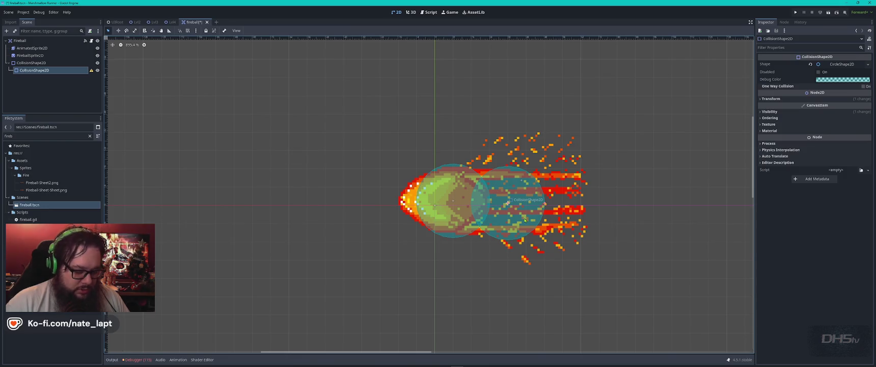
{"action": "right_click", "coordinate": [407, 166]}
{"action": "key", "text": "ctrl+z"}
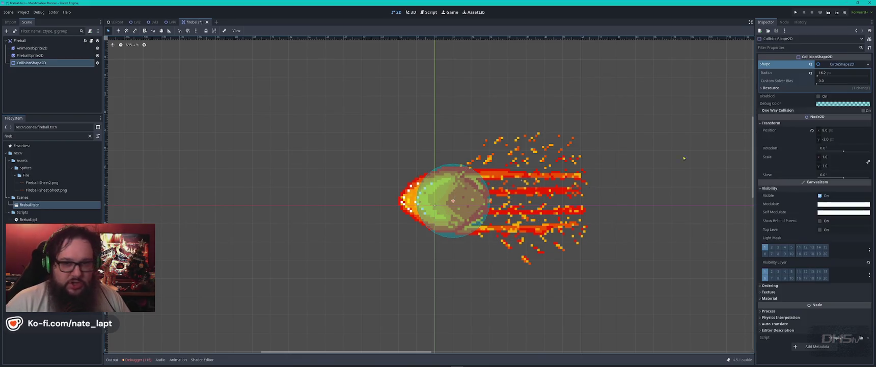
Step: Switch the shape to a CapsuleShape2D, resize it, rotate it 90° horizontally, and save
{"action": "left_click", "coordinate": [868, 65]}
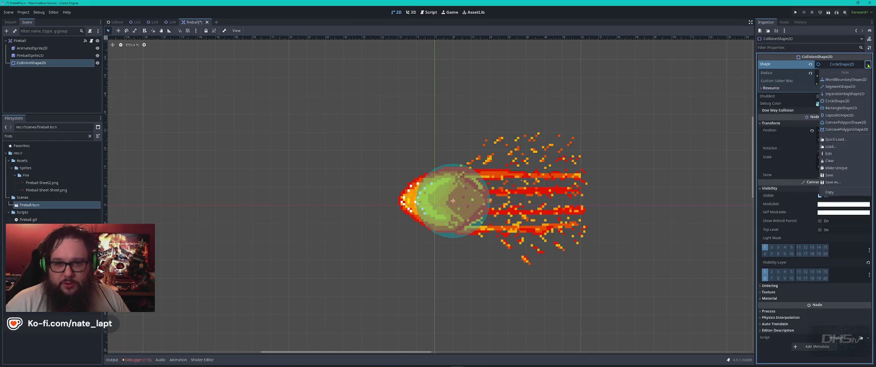
{"action": "left_click", "coordinate": [846, 117]}
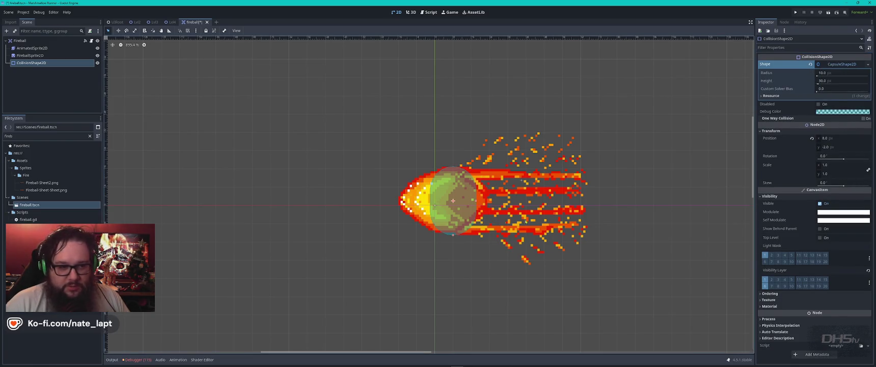
{"action": "mouse_move", "coordinate": [481, 203]}
{"action": "left_mouse_down"}
{"action": "mouse_move", "coordinate": [512, 201]}
{"action": "mouse_move", "coordinate": [477, 208]}
{"action": "left_mouse_up"}
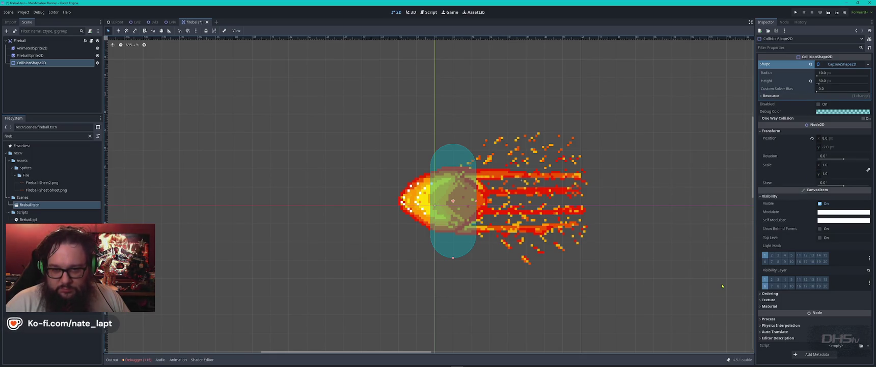
{"action": "mouse_move", "coordinate": [461, 169]}
{"action": "left_mouse_down"}
{"action": "mouse_move", "coordinate": [508, 210]}
{"action": "mouse_move", "coordinate": [474, 215]}
{"action": "left_mouse_up"}
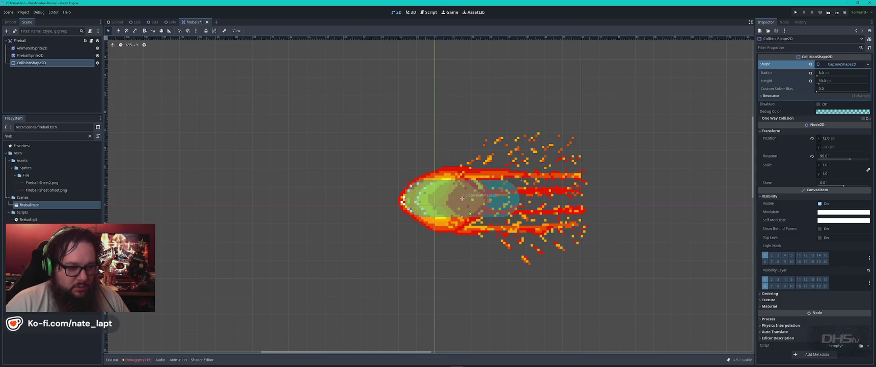
{"action": "key", "text": "ctrl+s"}
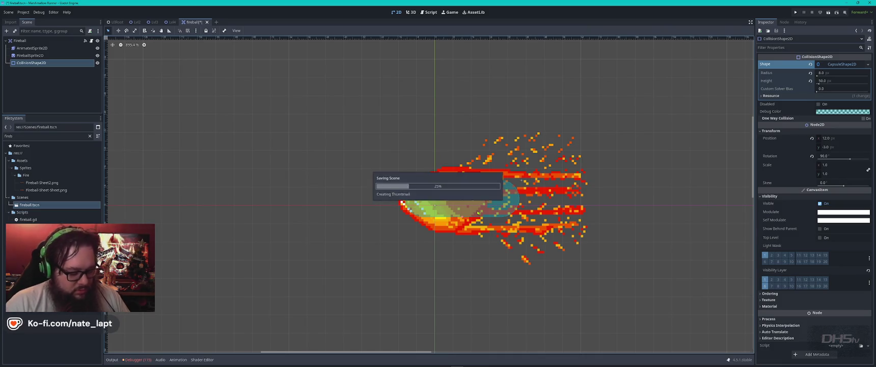
Step: Run the game with F5 and play the opening, stomping box enemies and grabbing the sword
{"action": "key", "text": "F5"}
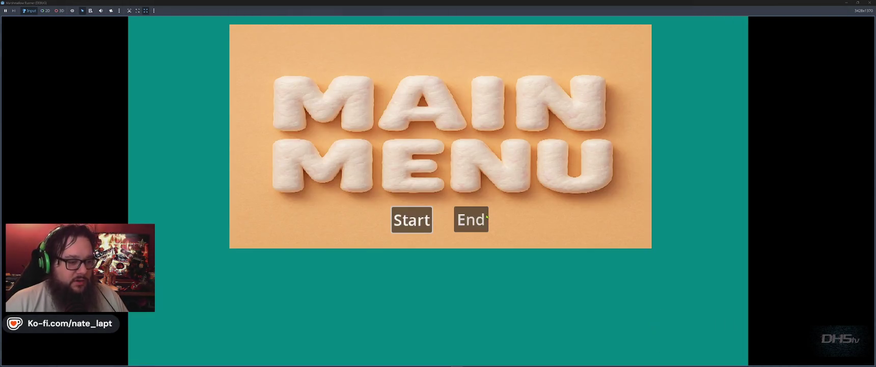
{"action": "left_click", "coordinate": [412, 220]}
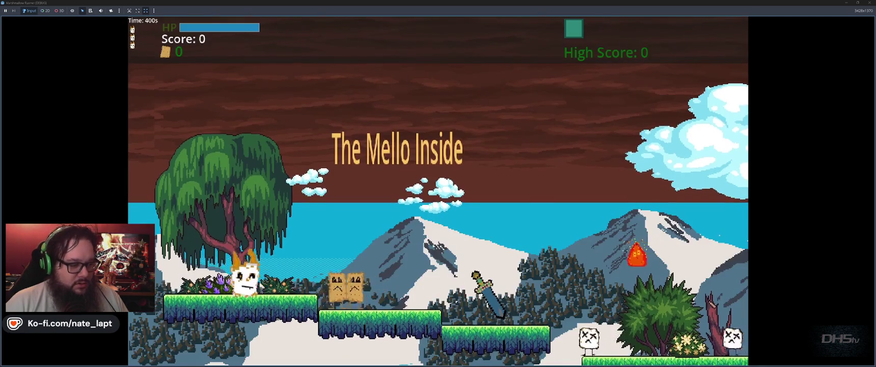
{"action": "key", "text": "Right"}
{"action": "key", "text": "space"}
{"action": "key", "text": "Right"}
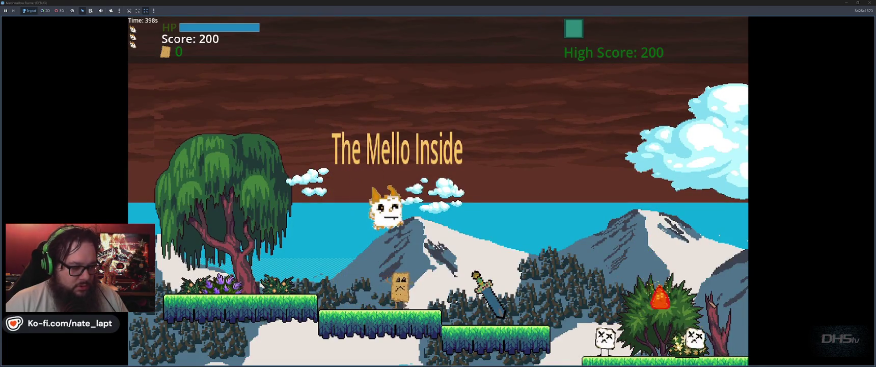
{"action": "key", "text": "Right"}
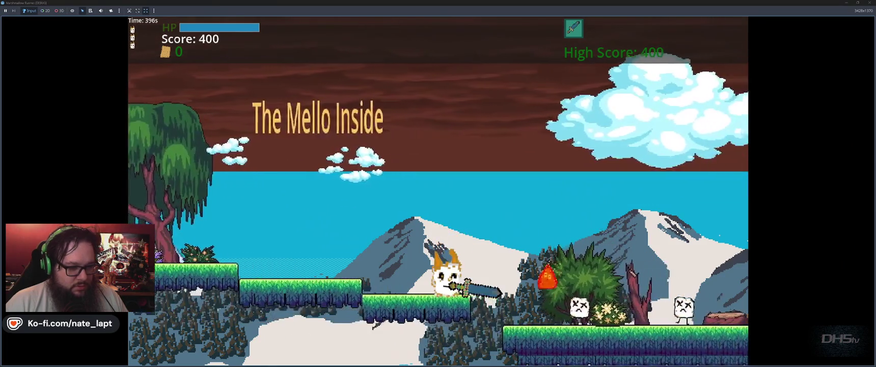
{"action": "key", "text": "space"}
{"action": "key", "text": "Right"}
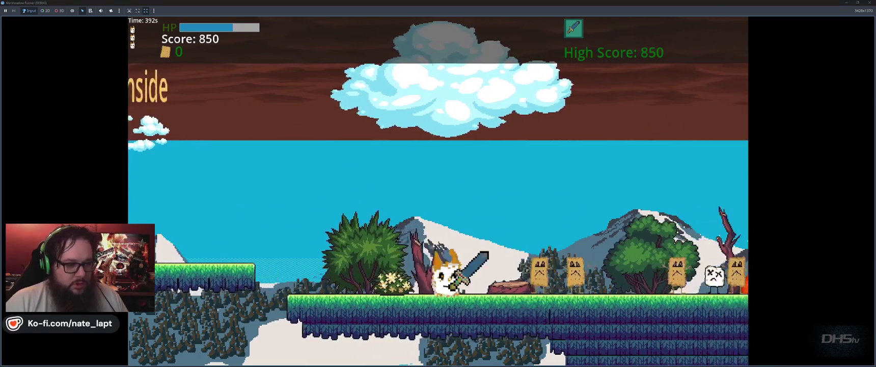
{"action": "key", "text": "space"}
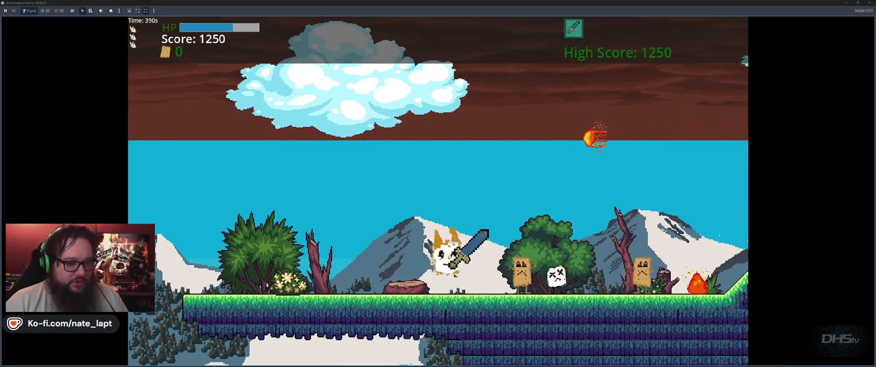
{"action": "key", "text": "space"}
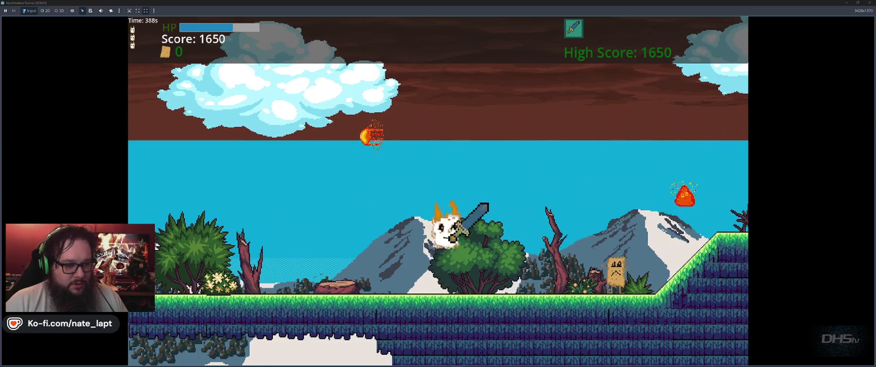
Step: Keep playing, dodging fireballs and jumping over hills, slopes and floating platforms
{"action": "key", "text": "space"}
{"action": "key", "text": "space"}
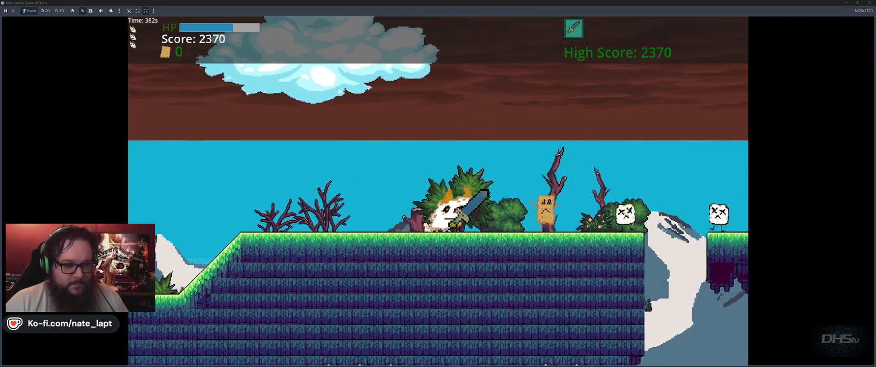
{"action": "key", "text": "space"}
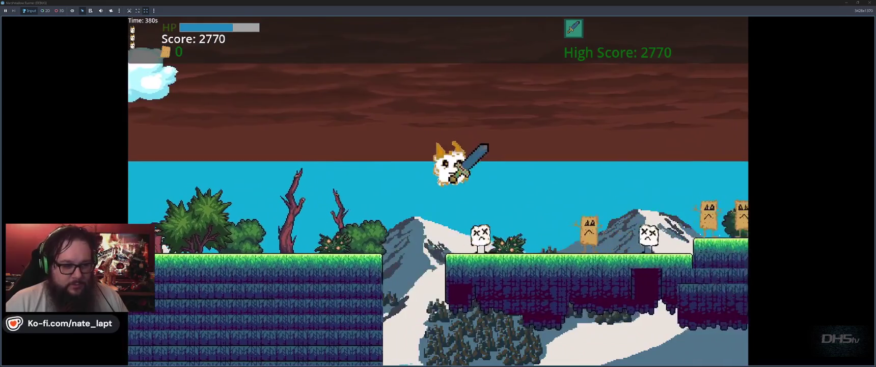
{"action": "key", "text": "space"}
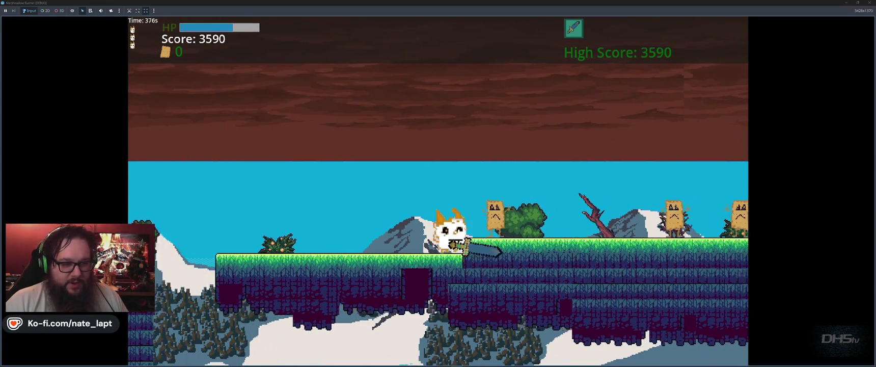
{"action": "key", "text": "space"}
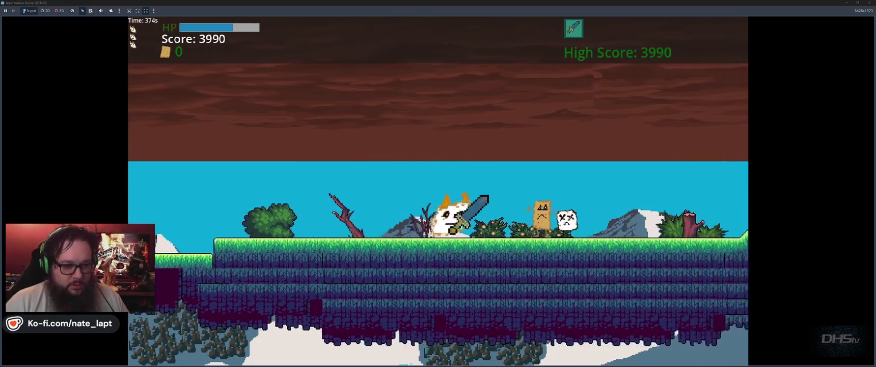
{"action": "key", "text": "space"}
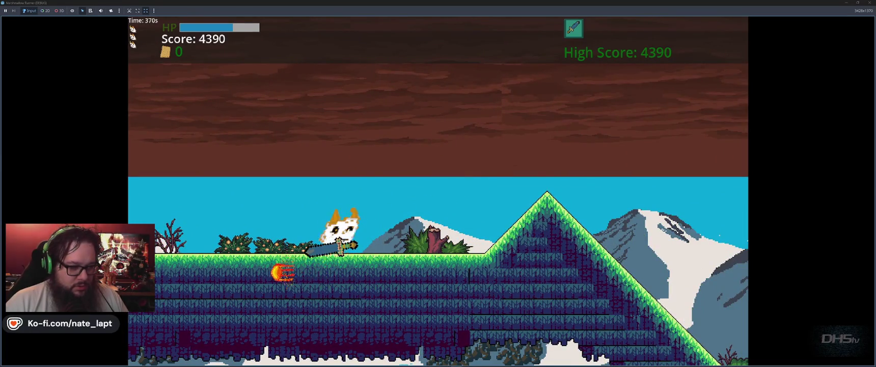
{"action": "key", "text": "space"}
{"action": "key", "text": "space"}
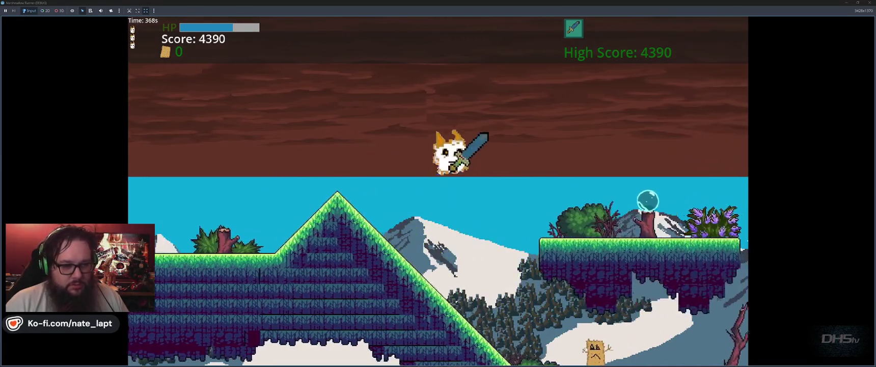
{"action": "key", "text": "space"}
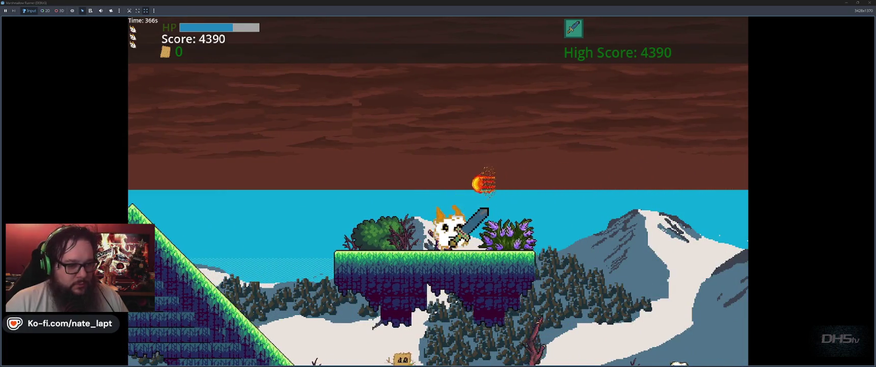
{"action": "key", "text": "space"}
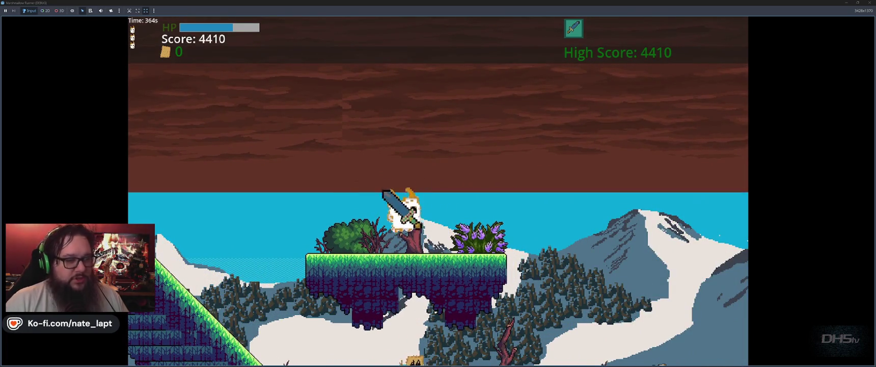
{"action": "key", "text": "Left"}
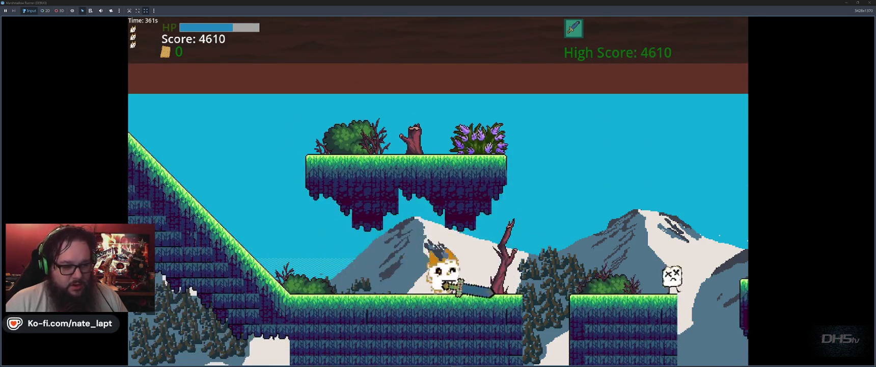
{"action": "key", "text": "space"}
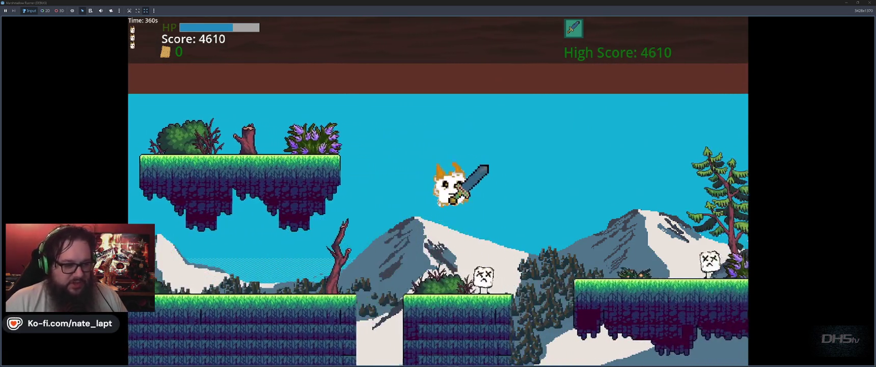
Step: Continue through the level defeating enemies to a score of 7910, then pause the game
{"action": "key", "text": "space"}
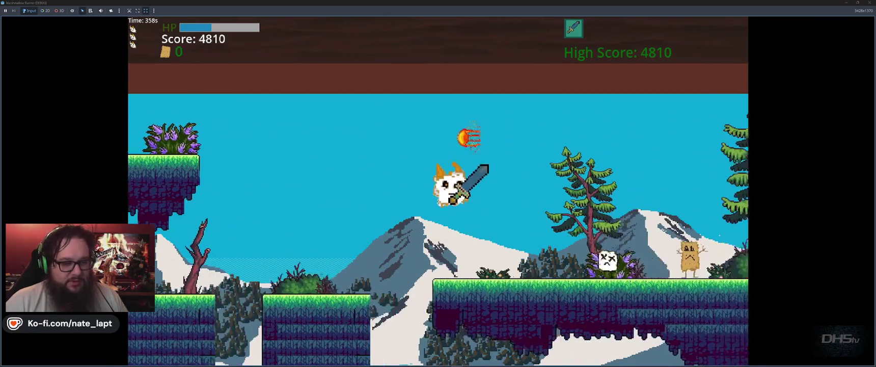
{"action": "key", "text": "space"}
{"action": "key", "text": "space"}
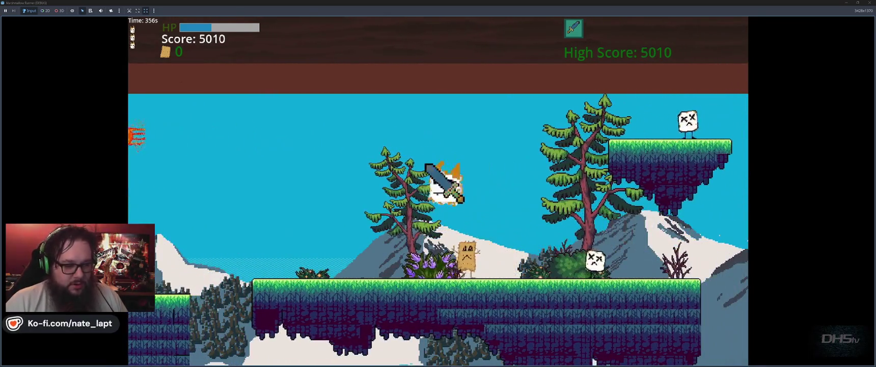
{"action": "key", "text": "space"}
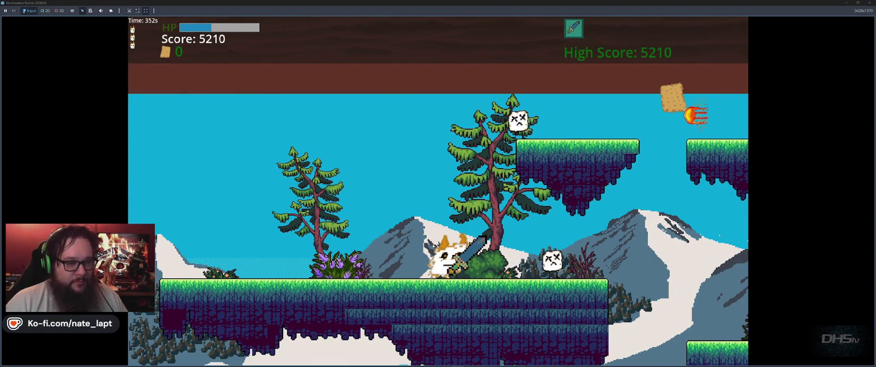
{"action": "key", "text": "space"}
{"action": "key", "text": "space"}
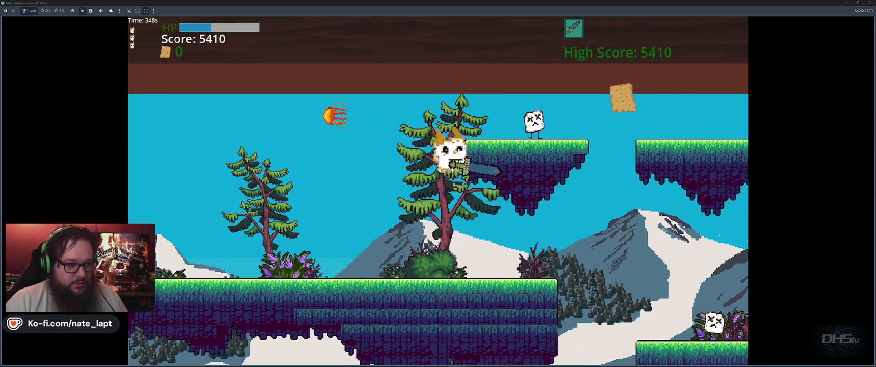
{"action": "key", "text": "space"}
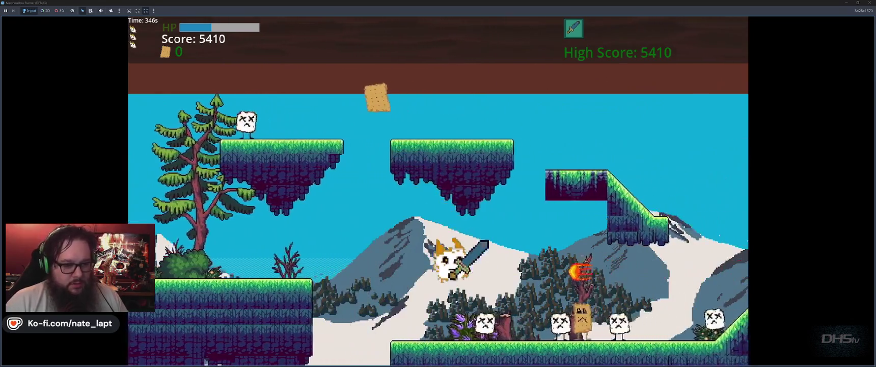
{"action": "key", "text": "space"}
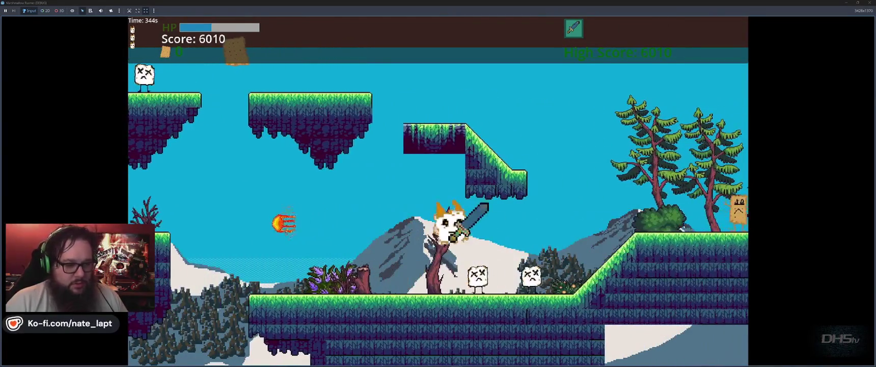
{"action": "key", "text": "space"}
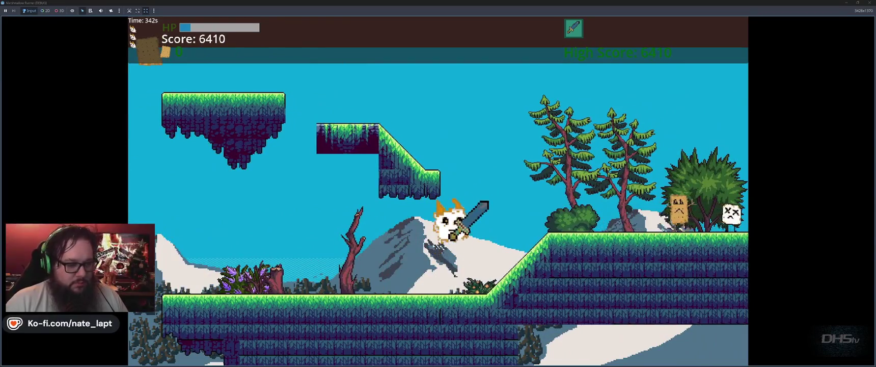
{"action": "key", "text": "space"}
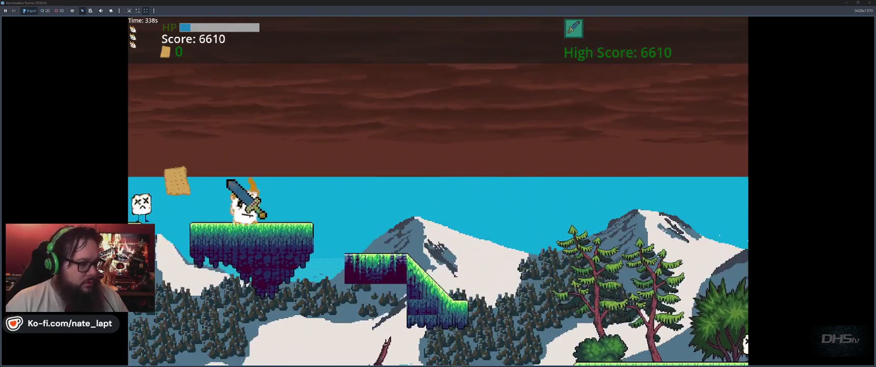
{"action": "key", "text": "space"}
{"action": "key", "text": "space"}
{"action": "key", "text": "space"}
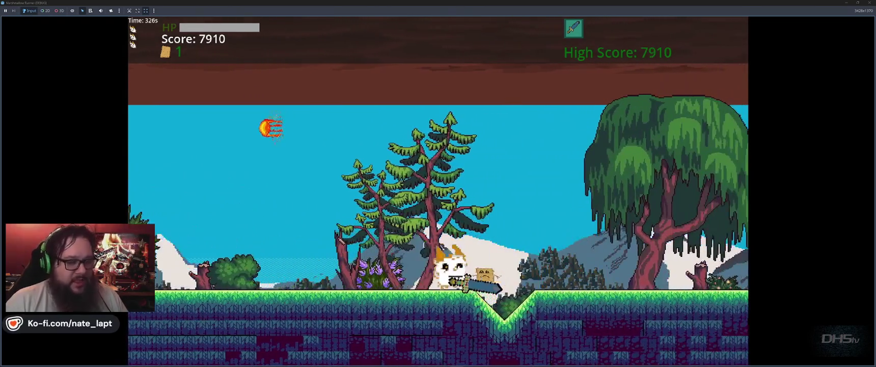
{"action": "key", "text": "space"}
{"action": "key", "text": "Escape"}
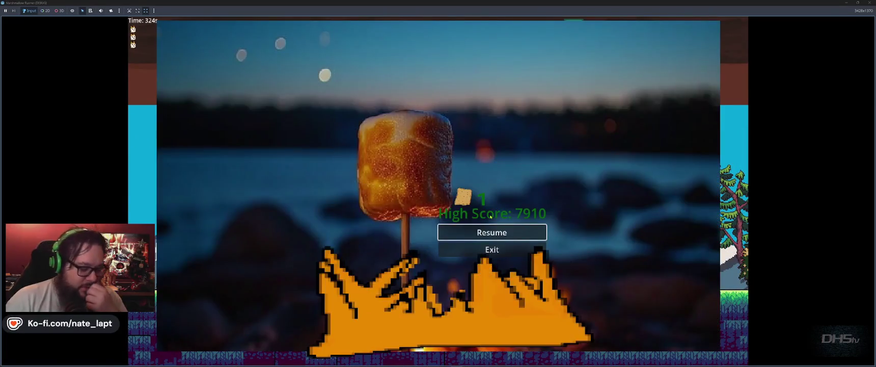
Step: Stop the playtest with F8 and return to the Fireball scene in the editor
{"action": "key", "text": "F8"}
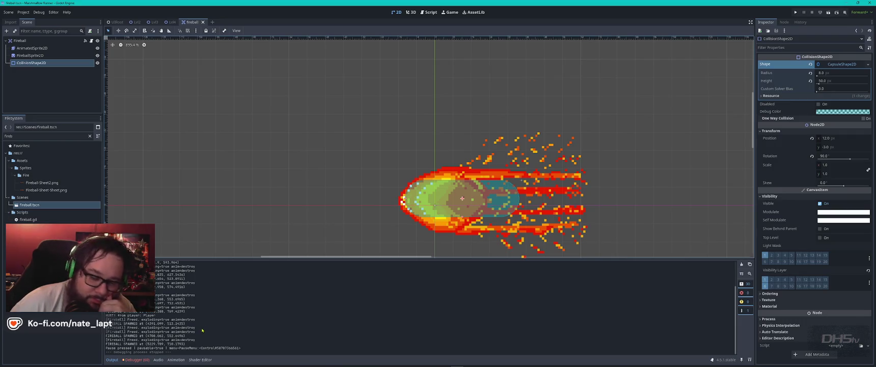
{"action": "scroll", "coordinate": [201, 330], "scroll_direction": "up", "scroll_amount": 5}
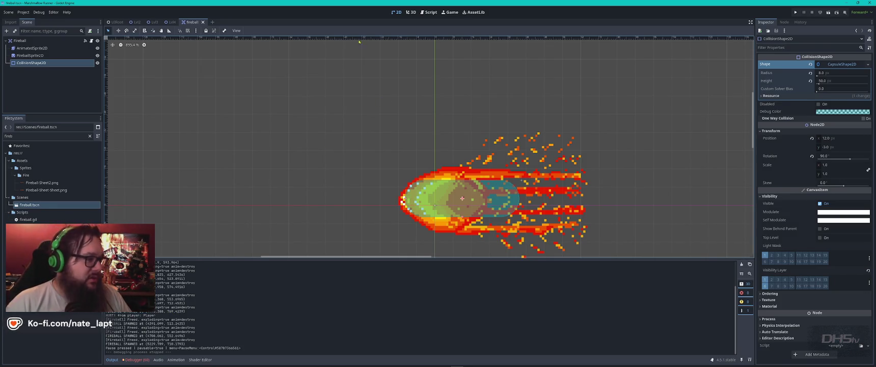
Step: In the Script workspace, search player.gd for 'print' and step through the matches
{"action": "left_click", "coordinate": [435, 12]}
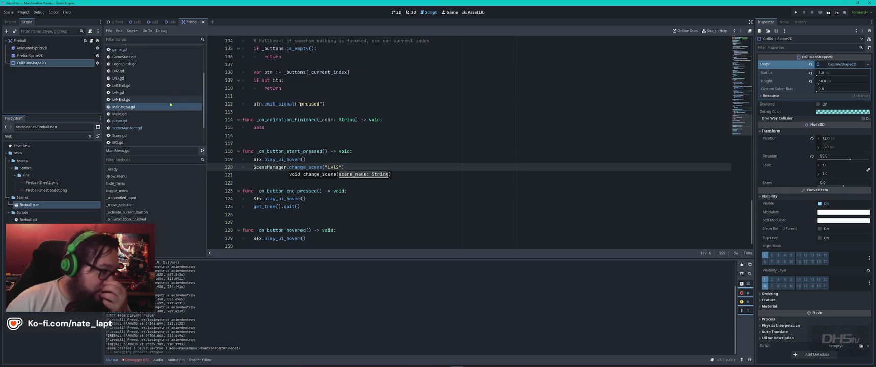
{"action": "left_click", "coordinate": [174, 121]}
{"action": "left_click", "coordinate": [407, 152]}
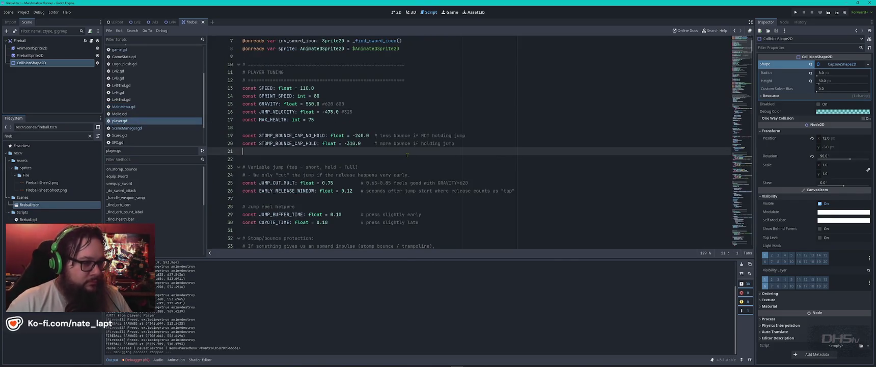
{"action": "key", "text": "ctrl+f"}
{"action": "type", "text": "print"}
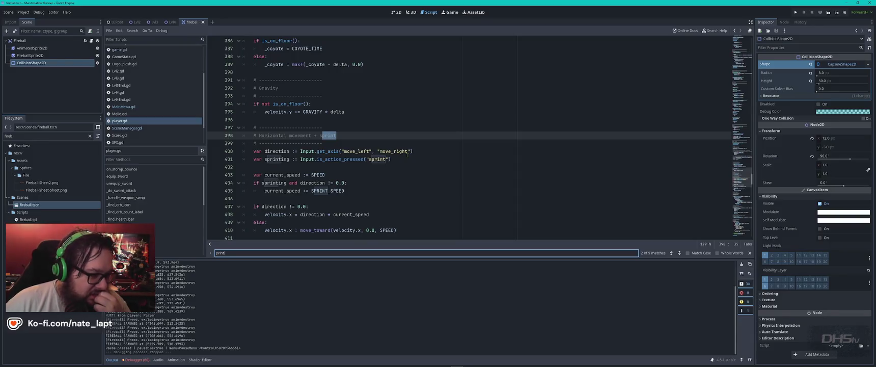
{"action": "key", "text": "Return"}
{"action": "key", "text": "Return"}
{"action": "key", "text": "Return"}
{"action": "key", "text": "Return"}
{"action": "key", "text": "Return"}
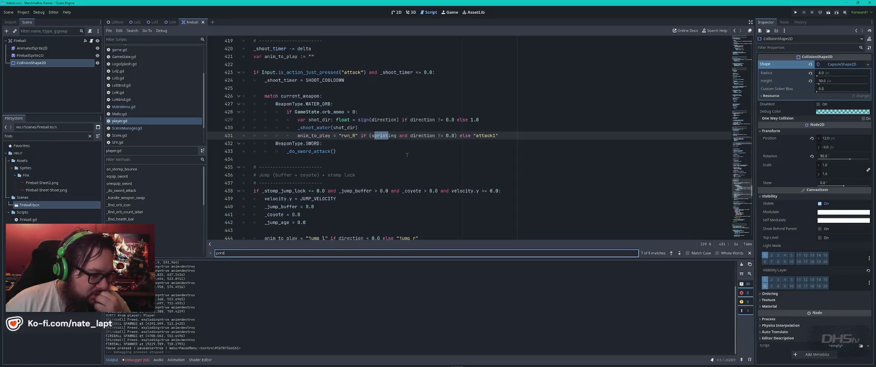
{"action": "key", "text": "Return"}
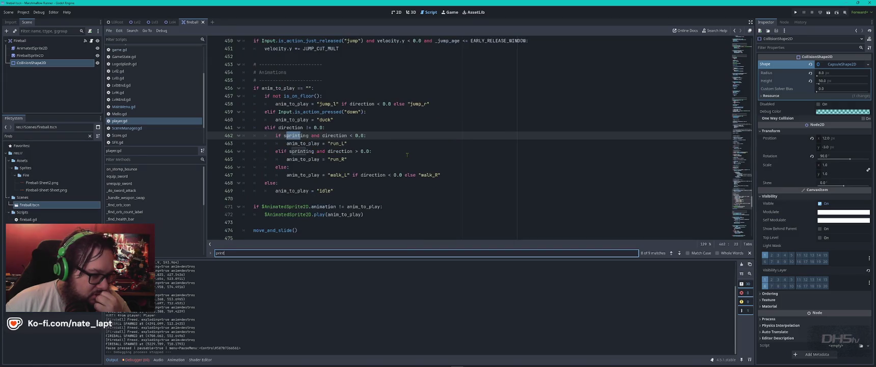
{"action": "key", "text": "Return"}
{"action": "key", "text": "Return"}
{"action": "key", "text": "Return"}
{"action": "key", "text": "Return"}
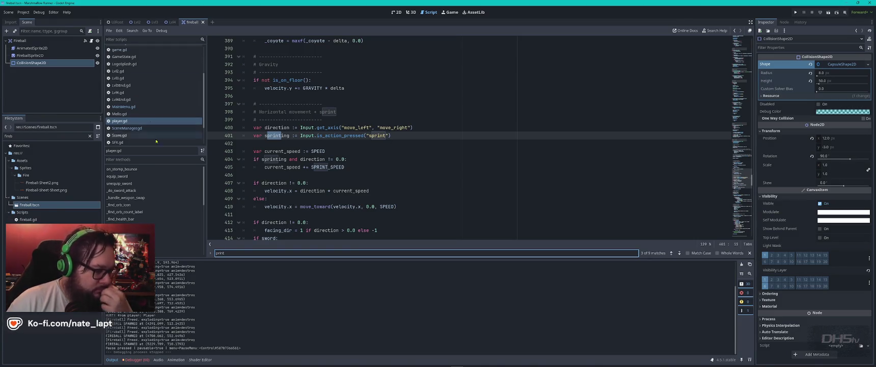
{"action": "scroll", "coordinate": [152, 126], "scroll_direction": "up", "scroll_amount": 3}
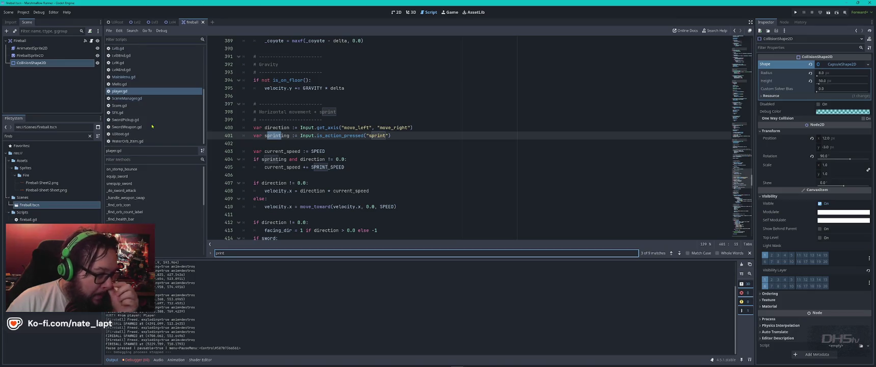
{"action": "scroll", "coordinate": [152, 126], "scroll_direction": "up", "scroll_amount": 2}
Step: Search fireball.gd for 'fire', then go to the FIREBALL SPAWNED print line in Lvl2.gd
{"action": "left_click", "coordinate": [136, 92]}
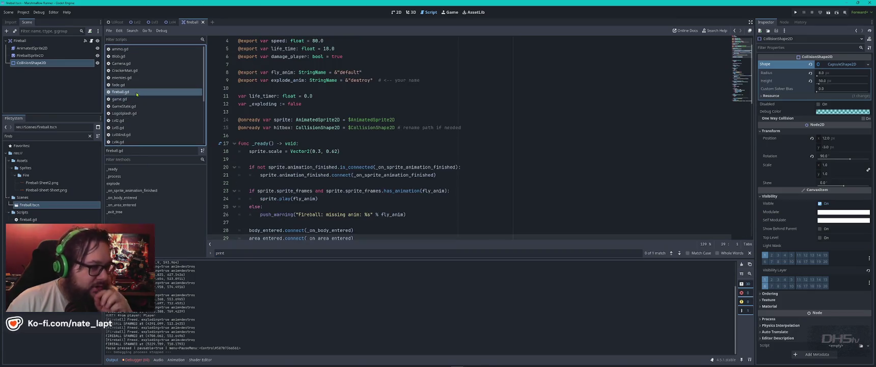
{"action": "left_click", "coordinate": [441, 148]}
{"action": "key", "text": "ctrl+f"}
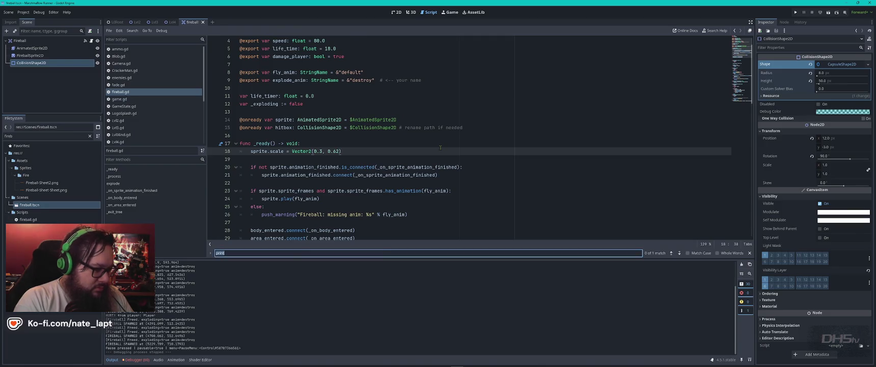
{"action": "type", "text": "fireball spaw"}
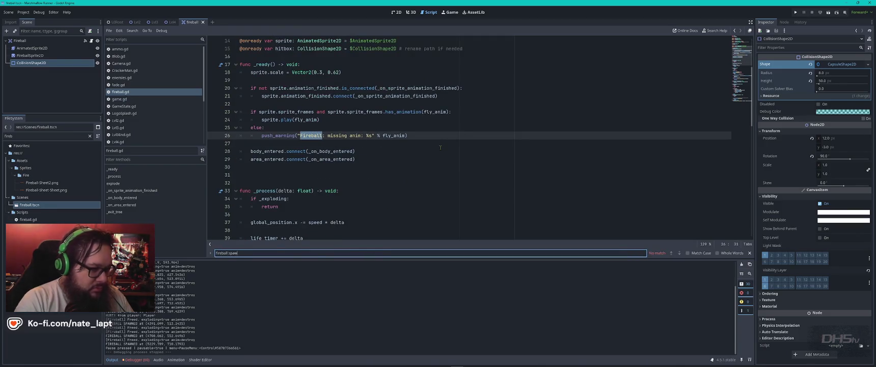
{"action": "left_click", "coordinate": [128, 120]}
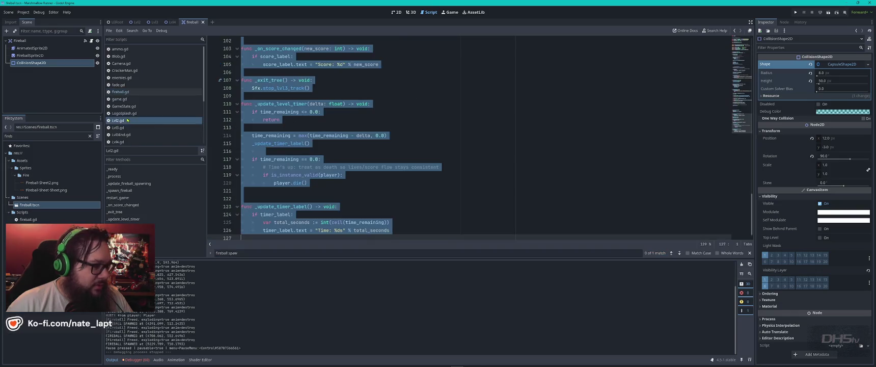
{"action": "left_click", "coordinate": [295, 253]}
{"action": "key", "text": "Return"}
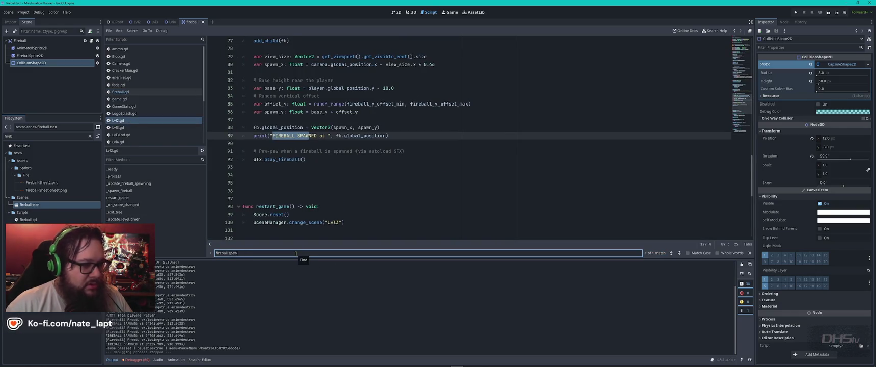
{"action": "left_click", "coordinate": [416, 135]}
{"action": "type", "text": "#"}
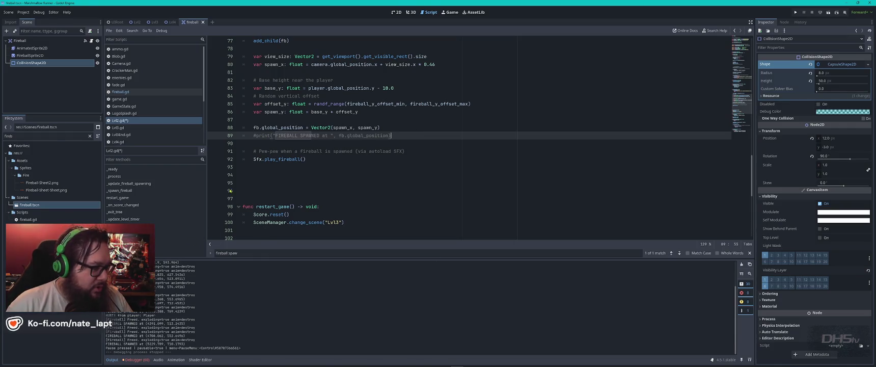
Step: Find and comment out the FIREBALL SPAWNED print in Lvl3.gd
{"action": "left_click", "coordinate": [118, 127]}
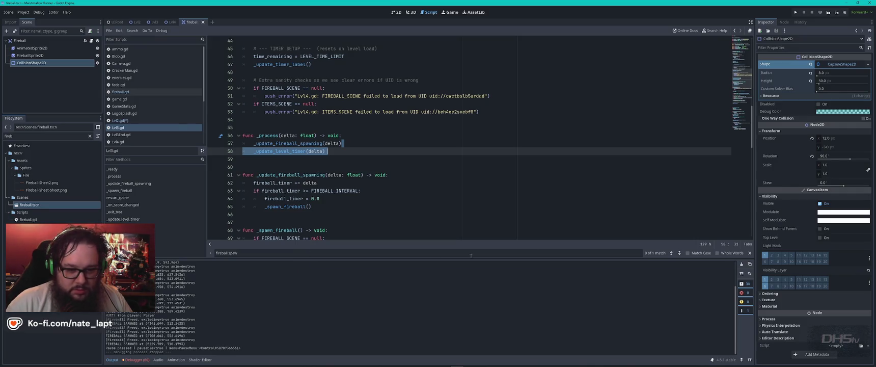
{"action": "left_click", "coordinate": [498, 253]}
{"action": "key", "text": "Return"}
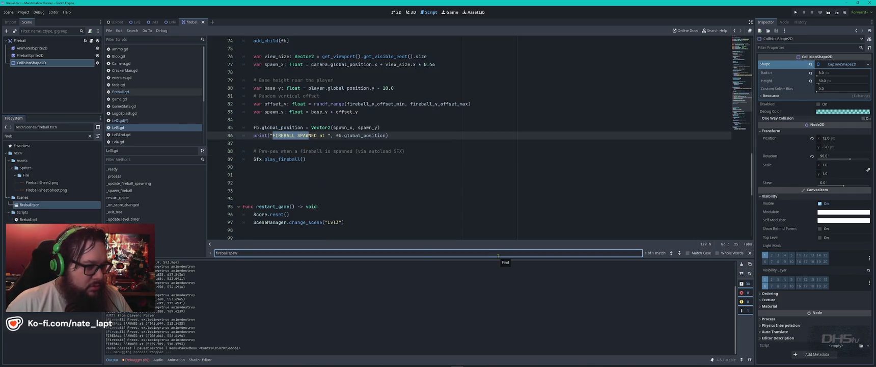
{"action": "left_click", "coordinate": [402, 137]}
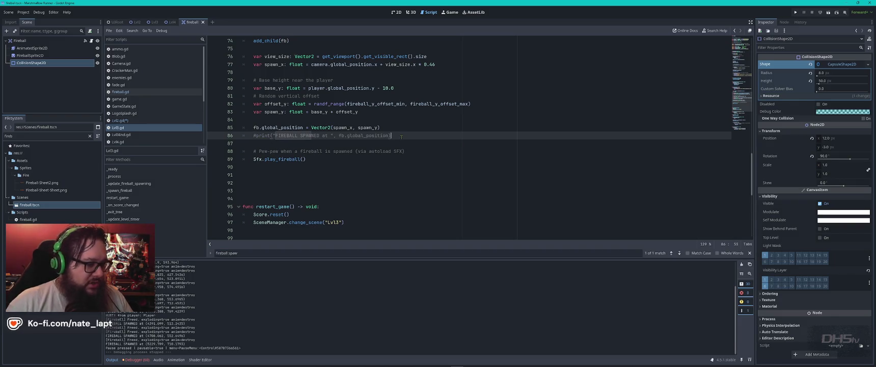
Step: Comment out the same print in Lvl4.gd, save the scripts and run the game
{"action": "left_click", "coordinate": [130, 142]}
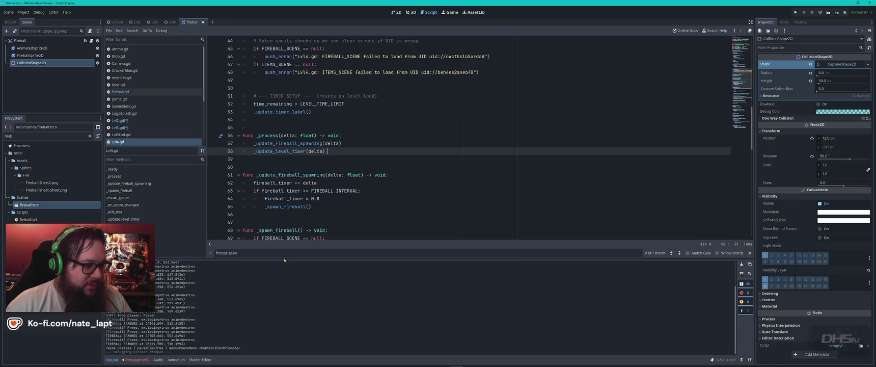
{"action": "left_click", "coordinate": [285, 253]}
{"action": "key", "text": "Return"}
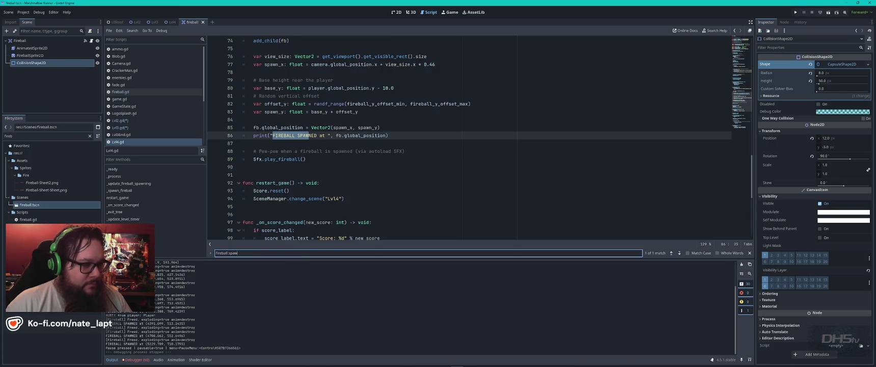
{"action": "left_click", "coordinate": [399, 134]}
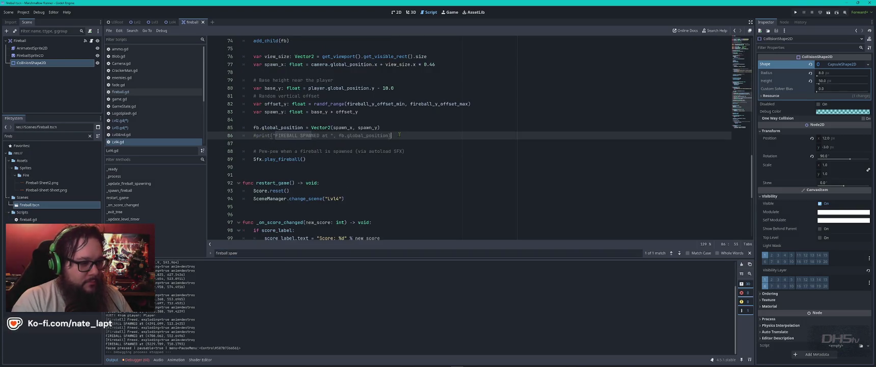
{"action": "key", "text": "ctrl+s"}
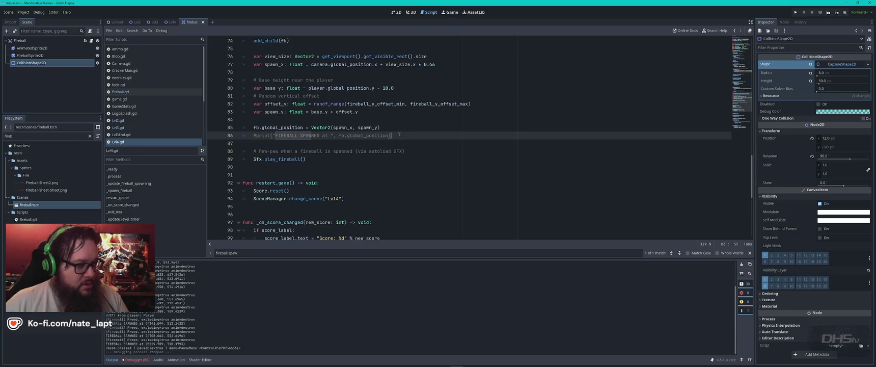
{"action": "key", "text": "F5"}
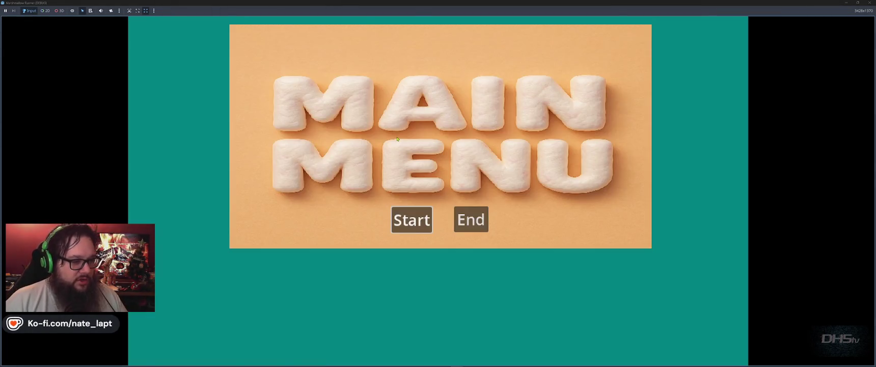
Step: Start from the main menu and play the opening, stomping enemies and reaching the sword
{"action": "left_click", "coordinate": [412, 219]}
{"action": "key", "text": "Right"}
{"action": "key", "text": "space"}
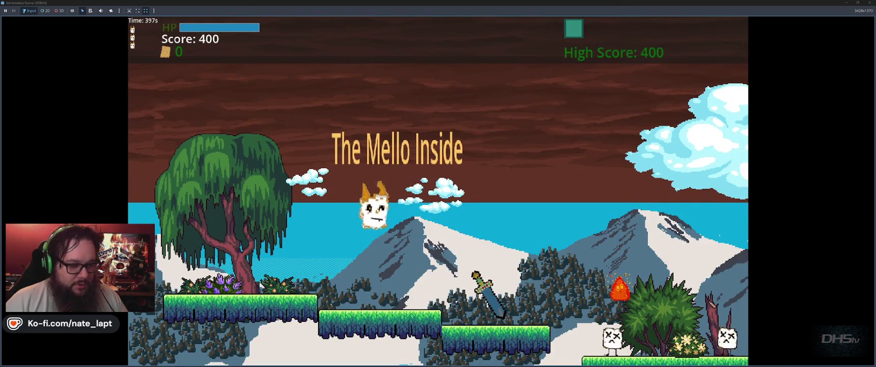
{"action": "key", "text": "Right"}
{"action": "key", "text": "Right"}
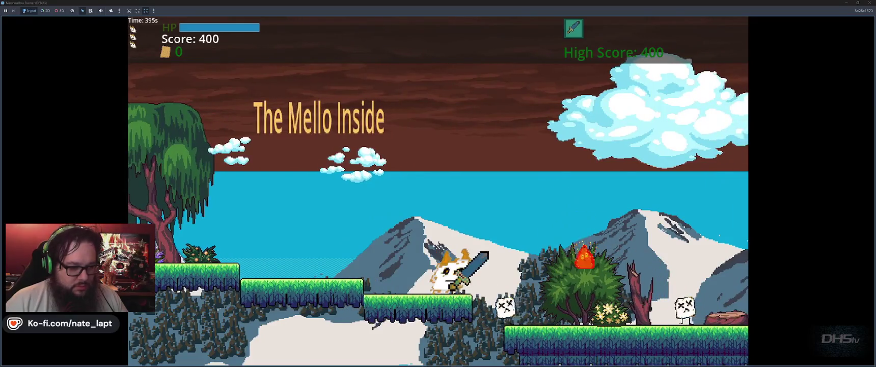
{"action": "key", "text": "Right"}
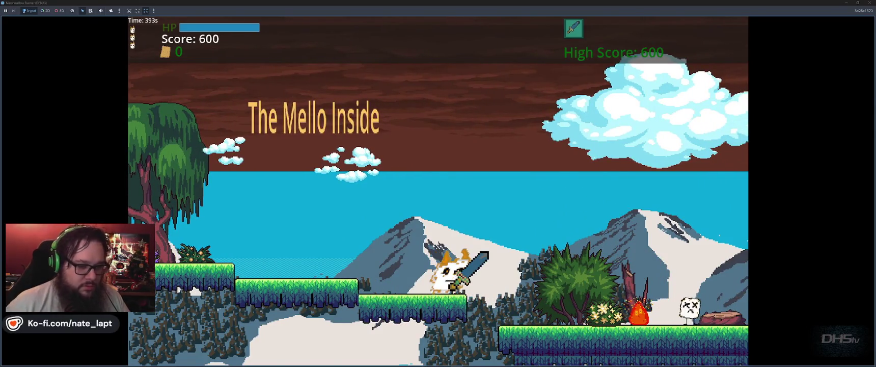
{"action": "key", "text": "Right"}
{"action": "key", "text": "space"}
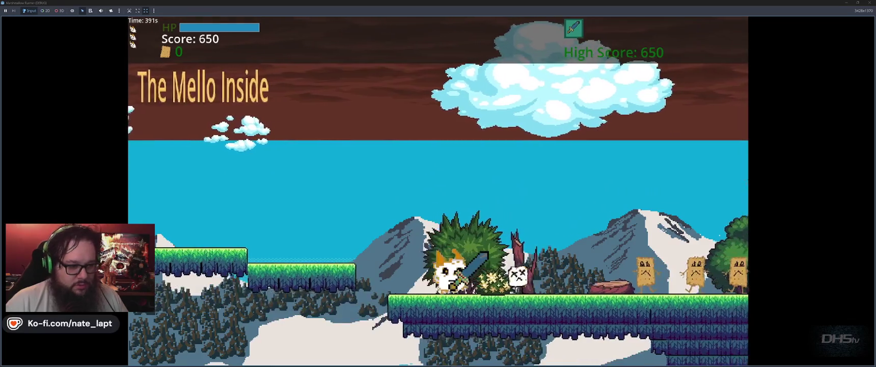
{"action": "key", "text": "Right"}
{"action": "key", "text": "space"}
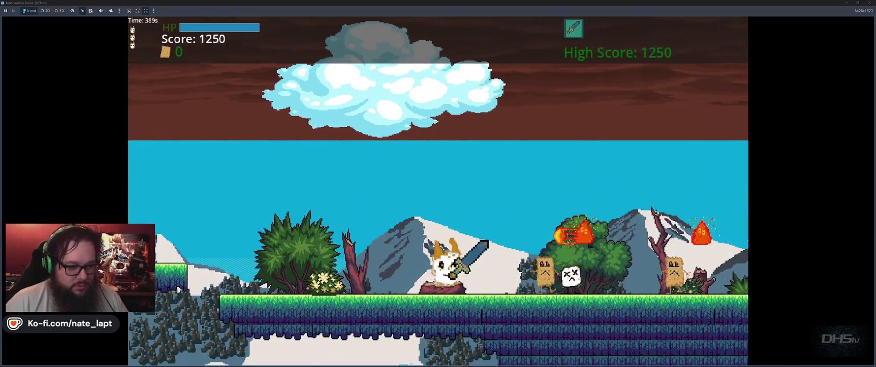
Step: Keep jumping and slashing with the sword (x) across the hills toward a 4430 score
{"action": "key", "text": "space"}
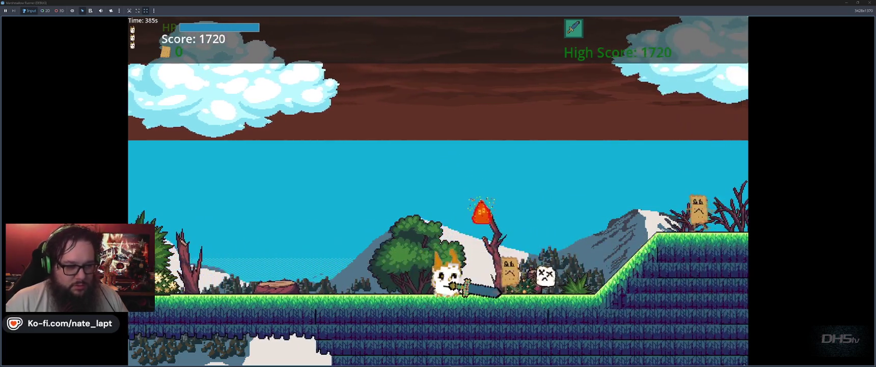
{"action": "key", "text": "x"}
{"action": "key", "text": "space"}
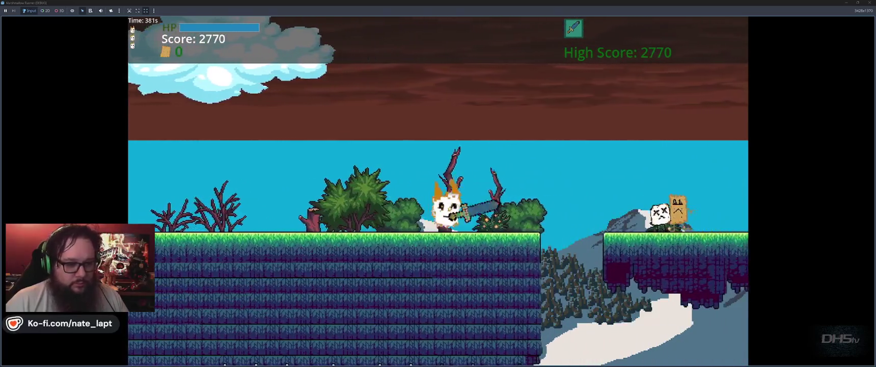
{"action": "key", "text": "space"}
{"action": "key", "text": "x"}
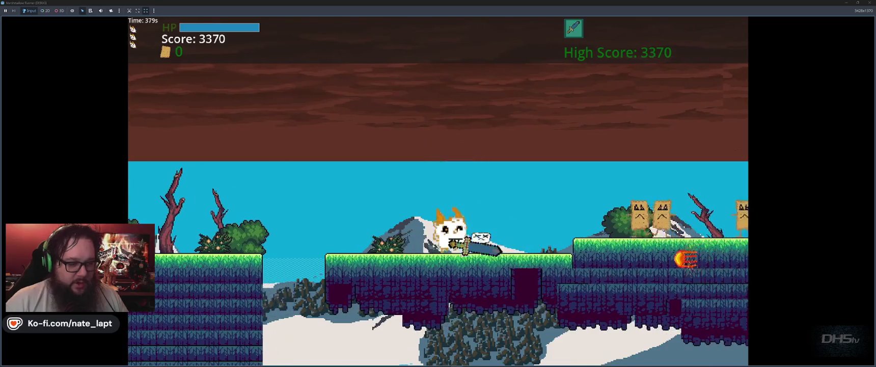
{"action": "key", "text": "space"}
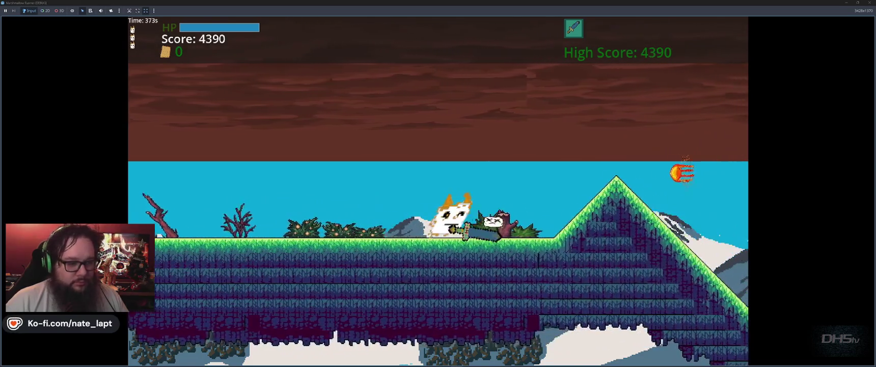
{"action": "key", "text": "space"}
{"action": "key", "text": "Left"}
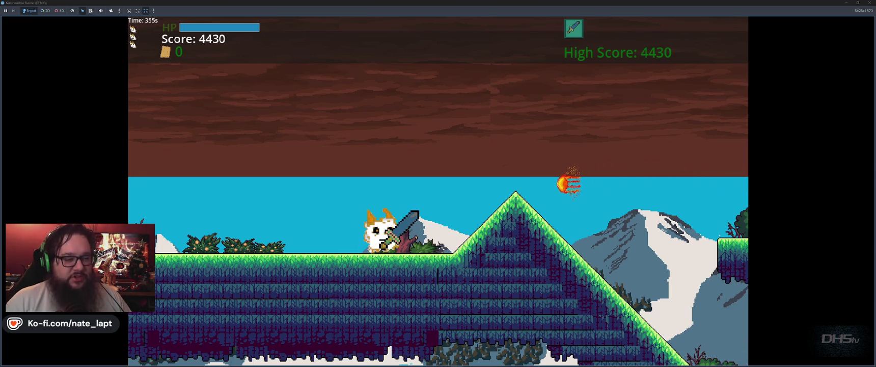
{"action": "key", "text": "space"}
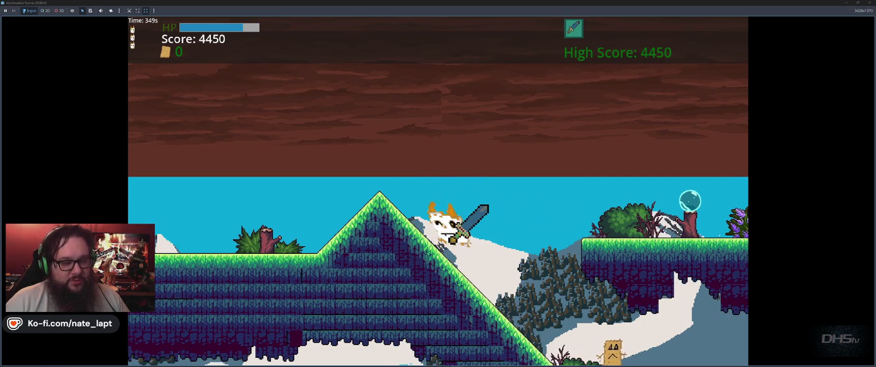
Step: Continue across the floating platforms, running into and clearing groups of enemies
{"action": "key", "text": "space"}
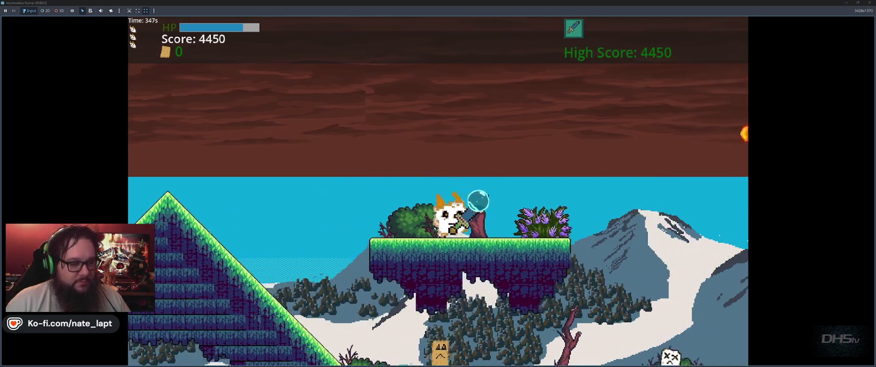
{"action": "key", "text": "space"}
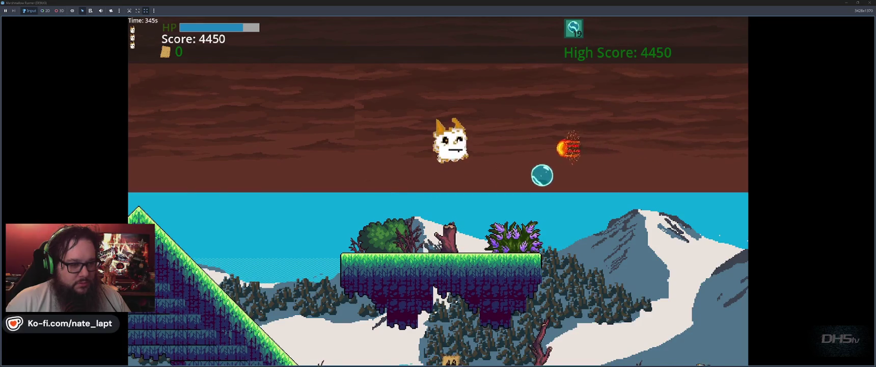
{"action": "key", "text": "Left"}
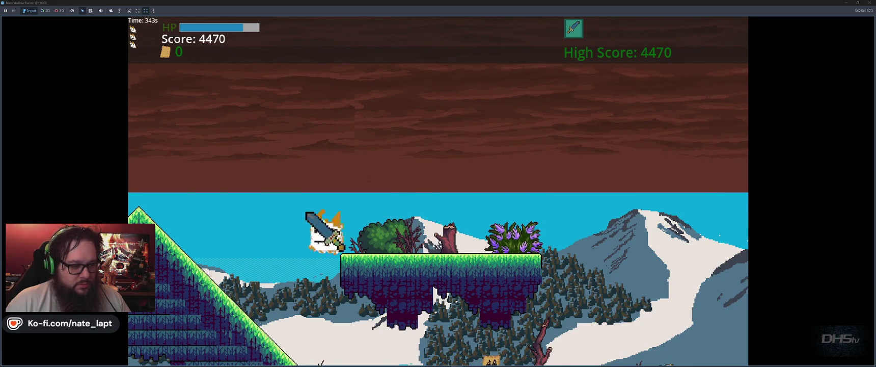
{"action": "key", "text": "Right"}
{"action": "key", "text": "space"}
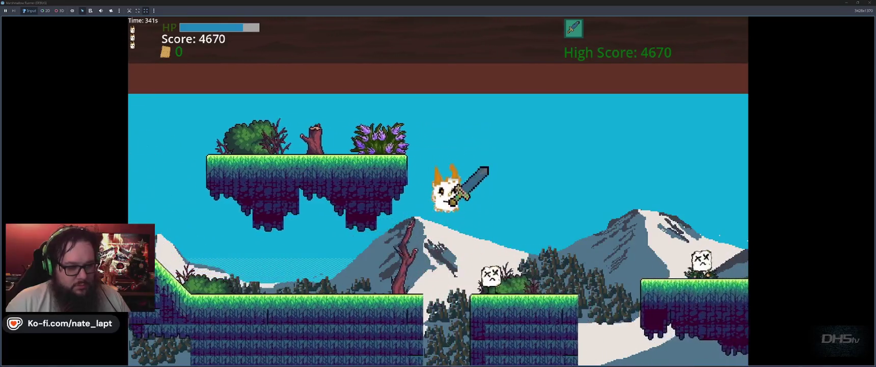
{"action": "key", "text": "space"}
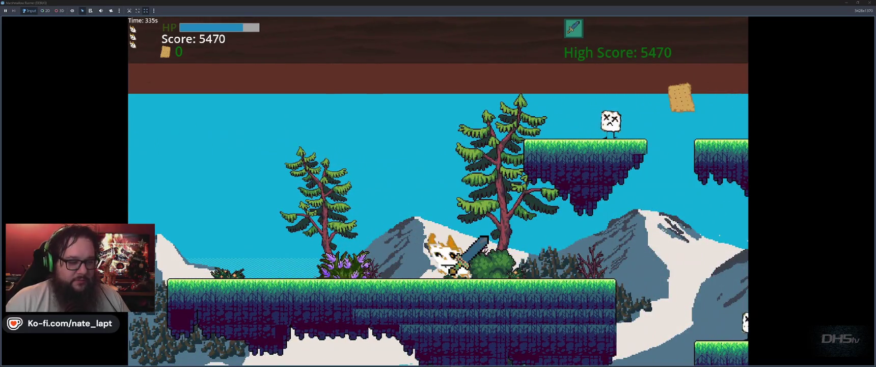
{"action": "key", "text": "Left"}
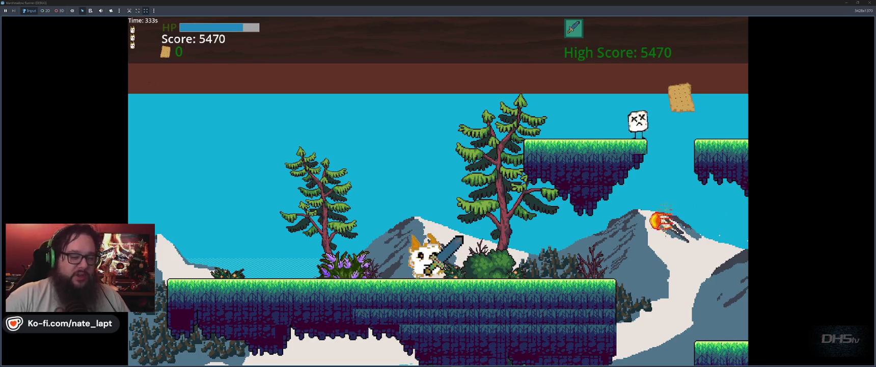
{"action": "key", "text": "Left"}
Step: Dodge fireballs and keep jumping to a 9690 score, then stop the game with F8
{"action": "key", "text": "Right"}
{"action": "key", "text": "space"}
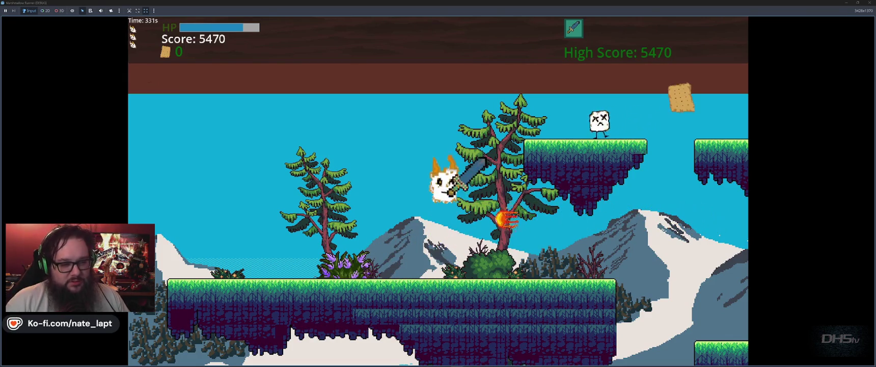
{"action": "key", "text": "space"}
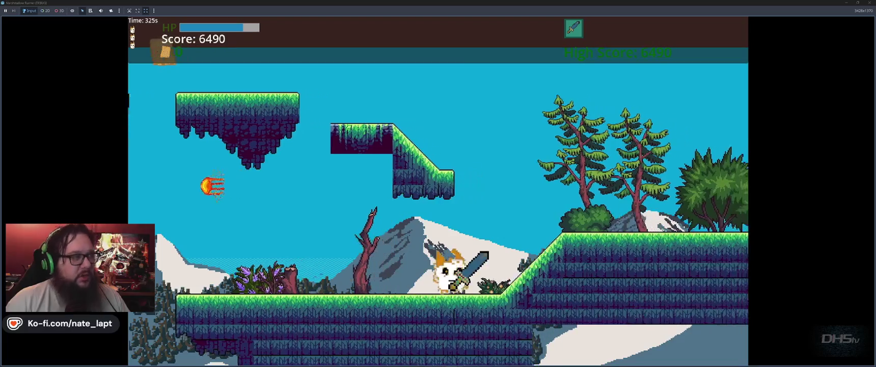
{"action": "key", "text": "space"}
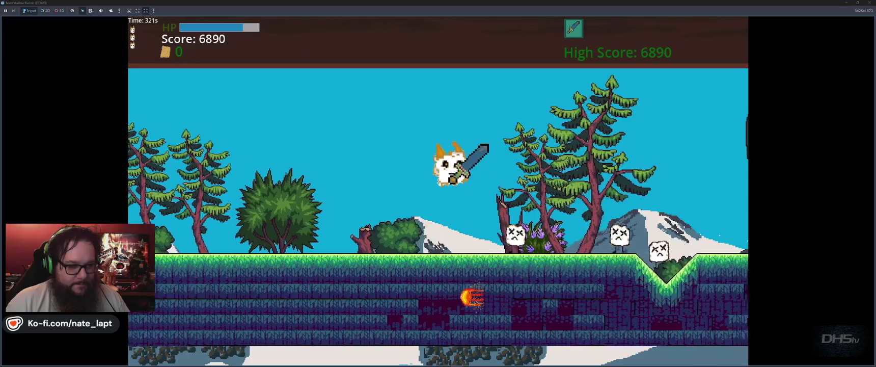
{"action": "key", "text": "space"}
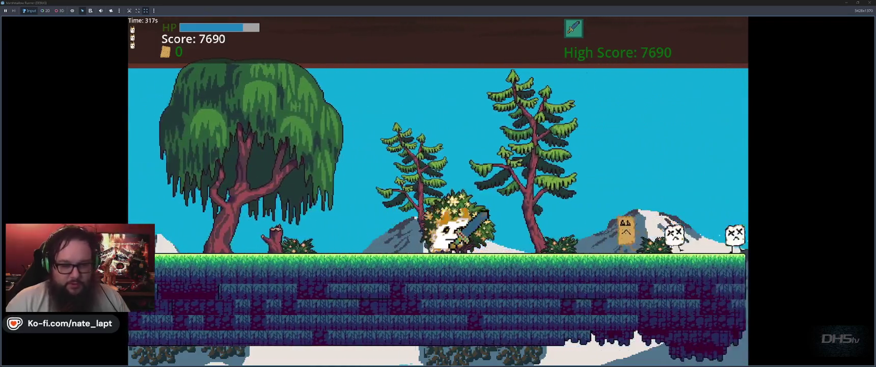
{"action": "key", "text": "space"}
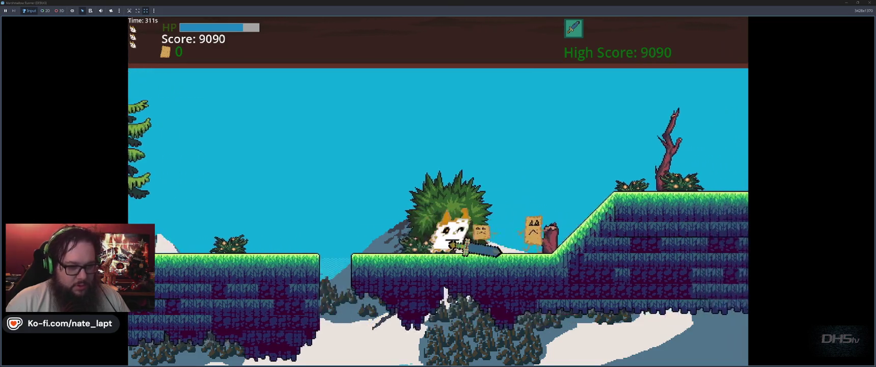
{"action": "key", "text": "space"}
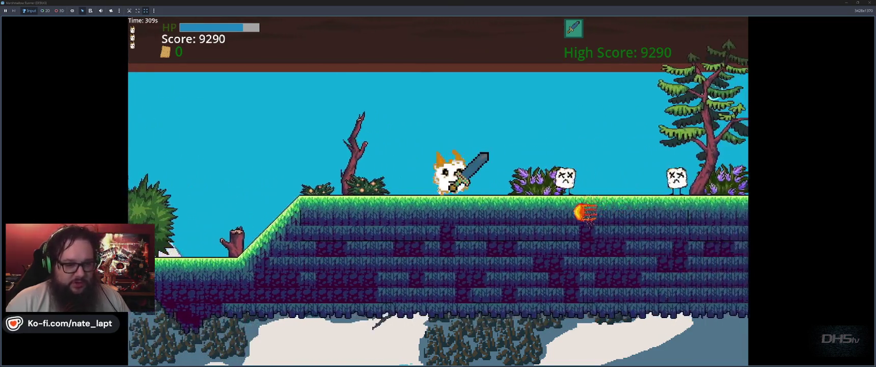
{"action": "key", "text": "space"}
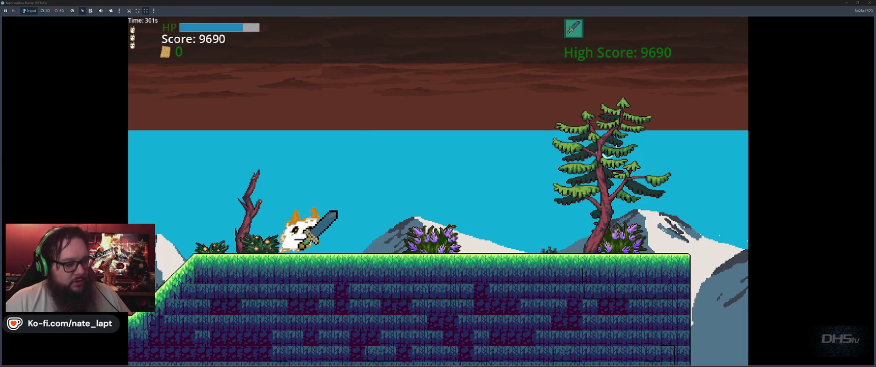
{"action": "key", "text": "F8"}
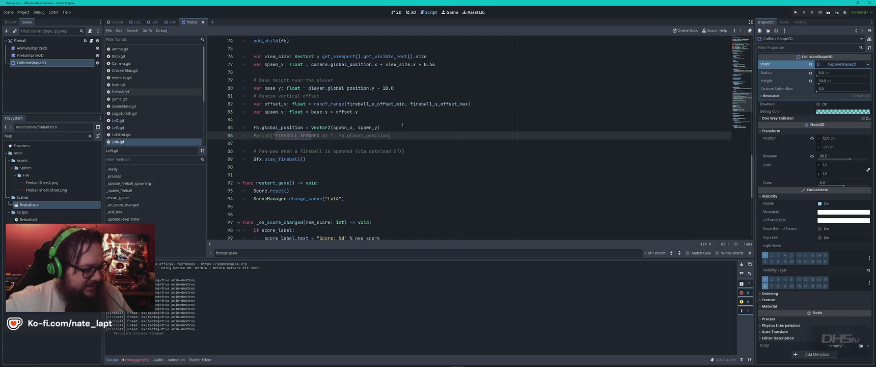
Step: Alt+Tab from Godot to the browser's Super Mario Bros. NES tileset page
{"action": "key", "text": "alt+Tab"}
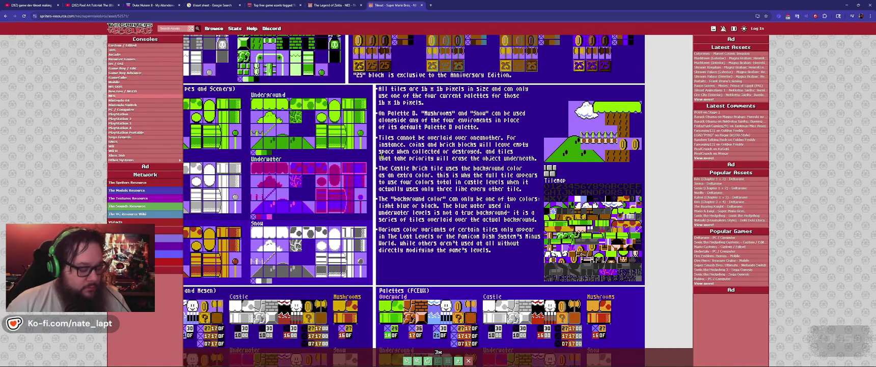
Step: Return to the itch.io free Tileset assets tab and toggle the 2D tag filter
{"action": "key", "text": "ctrl+Page_Up"}
{"action": "key", "text": "ctrl+Page_Up"}
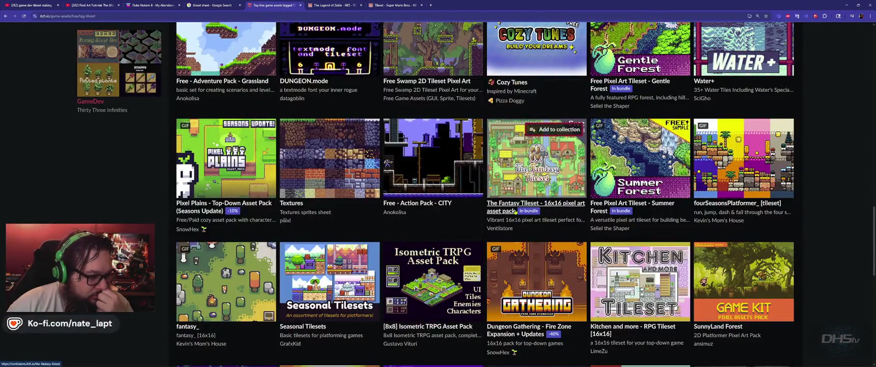
{"action": "scroll", "coordinate": [485, 158], "scroll_direction": "down", "scroll_amount": 2}
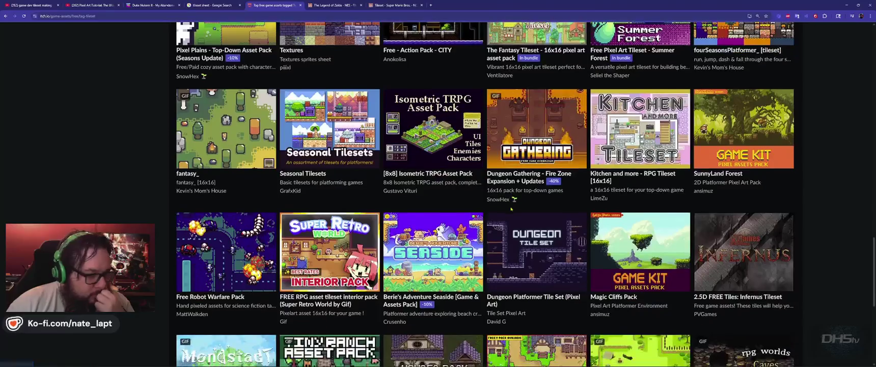
{"action": "scroll", "coordinate": [510, 209], "scroll_direction": "up", "scroll_amount": 10}
{"action": "scroll", "coordinate": [93, 324], "scroll_direction": "down", "scroll_amount": 2}
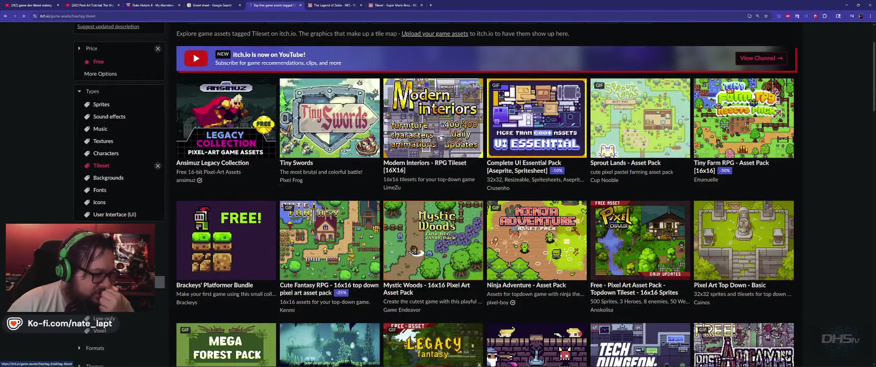
{"action": "left_click", "coordinate": [112, 269]}
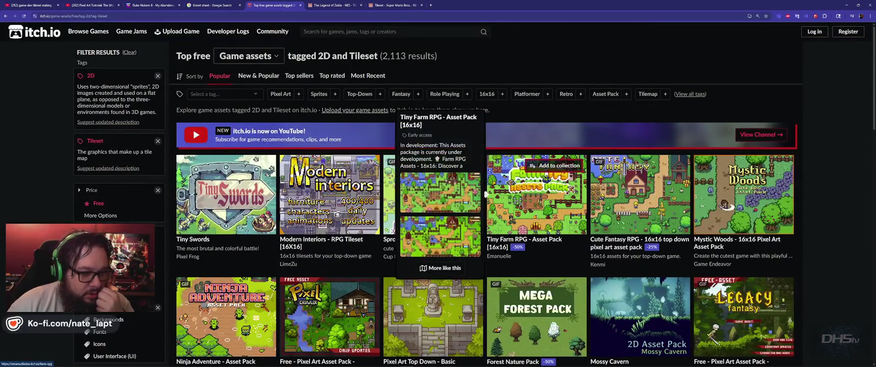
Step: Browse the filter sidebar, expanding and collapsing the extra Style and Misc options
{"action": "scroll", "coordinate": [570, 190], "scroll_direction": "down", "scroll_amount": 4}
{"action": "scroll", "coordinate": [486, 194], "scroll_direction": "down", "scroll_amount": 3}
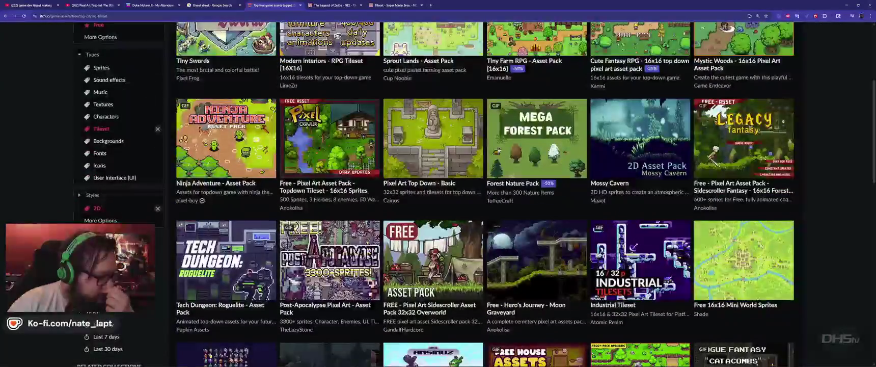
{"action": "left_click", "coordinate": [100, 220]}
{"action": "left_click", "coordinate": [101, 220]}
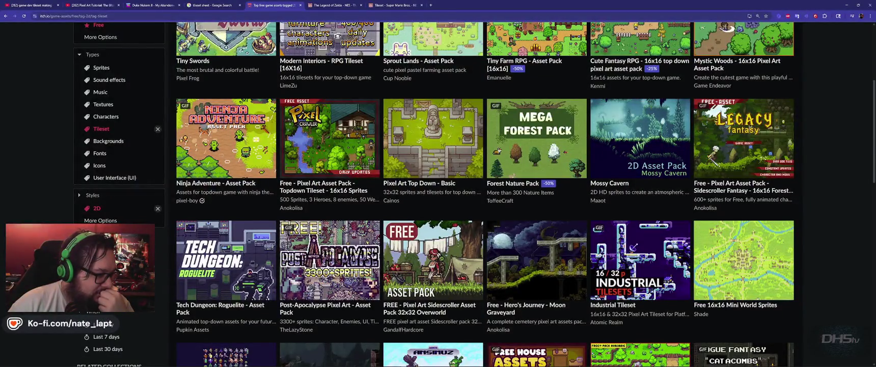
{"action": "scroll", "coordinate": [84, 187], "scroll_direction": "down", "scroll_amount": 5}
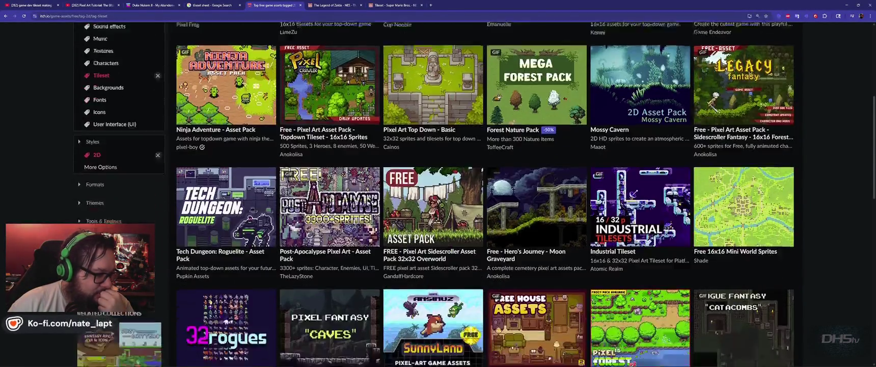
{"action": "left_click", "coordinate": [79, 129]}
{"action": "left_click", "coordinate": [79, 129]}
{"action": "left_click", "coordinate": [79, 165]}
{"action": "left_click", "coordinate": [79, 166]}
Step: Expand the Styles filter list and narrow the tileset results to the 2D style
{"action": "scroll", "coordinate": [79, 166], "scroll_direction": "down", "scroll_amount": 2}
{"action": "scroll", "coordinate": [79, 166], "scroll_direction": "down", "scroll_amount": 4}
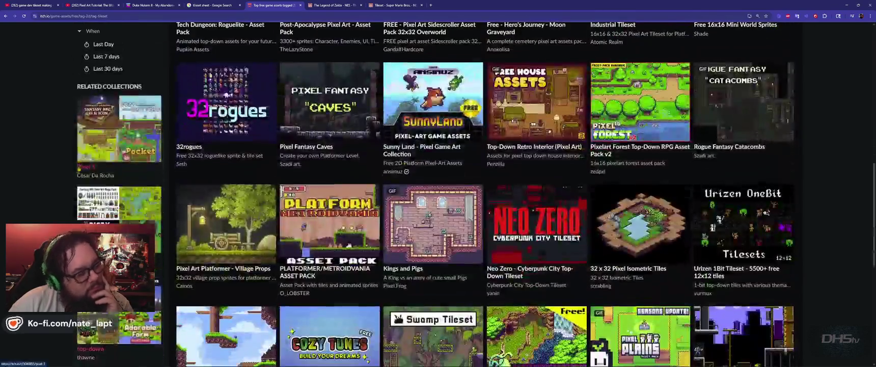
{"action": "scroll", "coordinate": [78, 171], "scroll_direction": "up", "scroll_amount": 10}
{"action": "scroll", "coordinate": [79, 175], "scroll_direction": "down", "scroll_amount": 5}
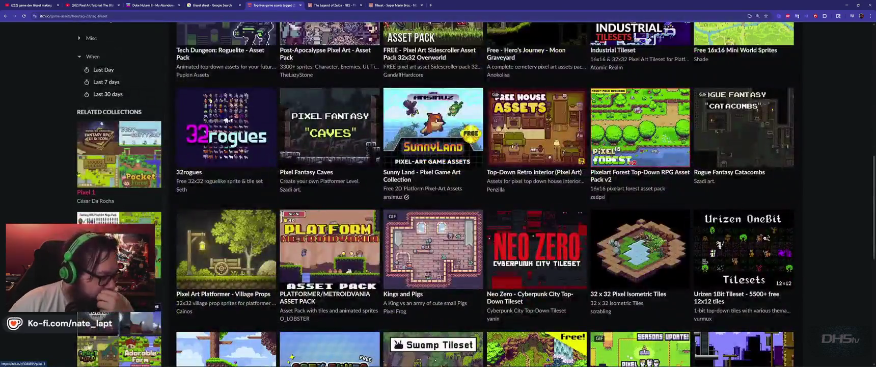
{"action": "scroll", "coordinate": [78, 174], "scroll_direction": "down", "scroll_amount": 2}
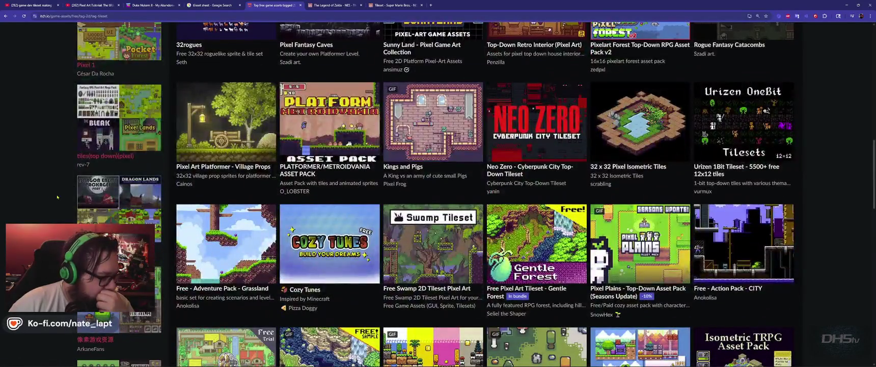
{"action": "scroll", "coordinate": [57, 197], "scroll_direction": "up", "scroll_amount": 7}
{"action": "scroll", "coordinate": [57, 197], "scroll_direction": "up", "scroll_amount": 2}
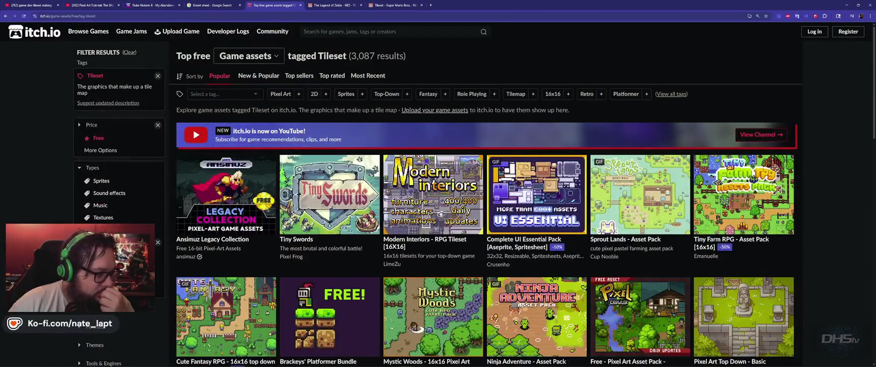
{"action": "scroll", "coordinate": [89, 133], "scroll_direction": "down", "scroll_amount": 4}
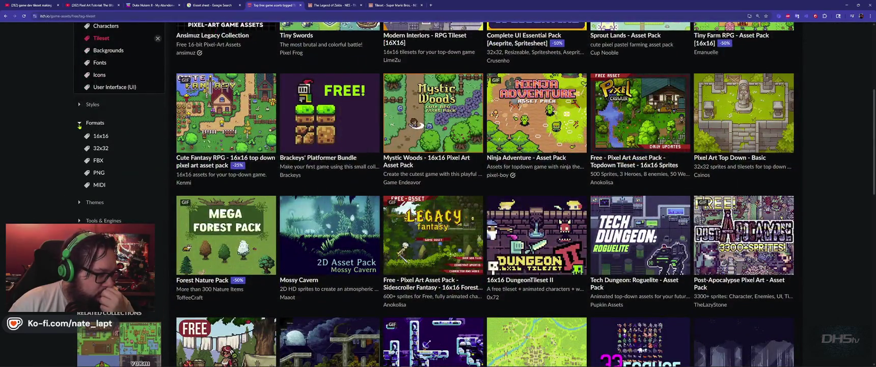
{"action": "left_click", "coordinate": [80, 106]}
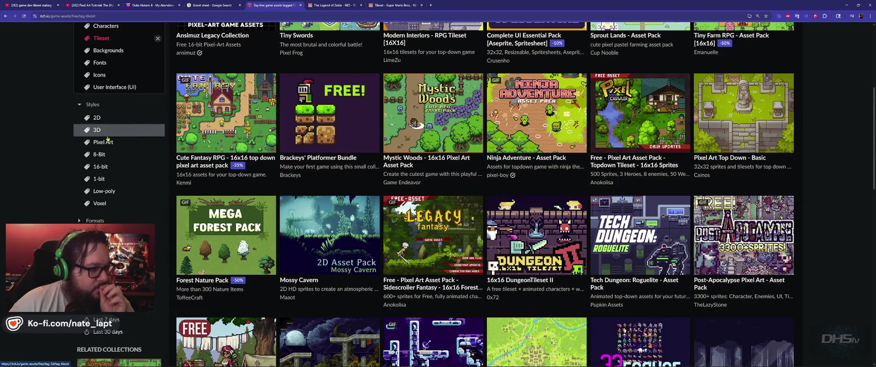
{"action": "left_click", "coordinate": [97, 118]}
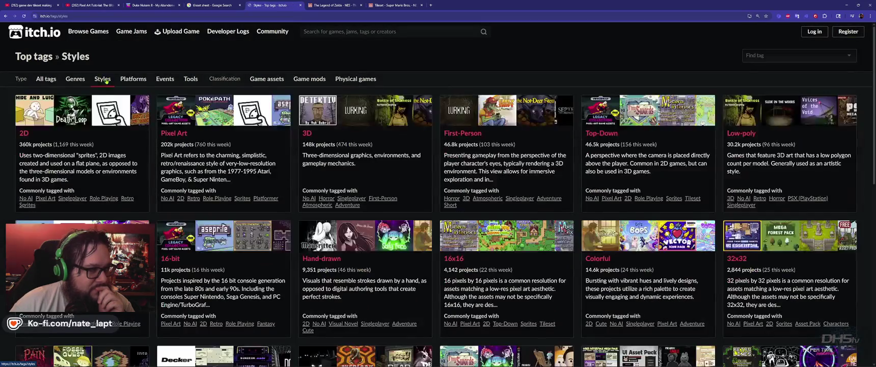
Step: Go back to the Game assets top tags, scan the tag cards, and open the 2D listing
{"action": "key", "text": "alt+Left"}
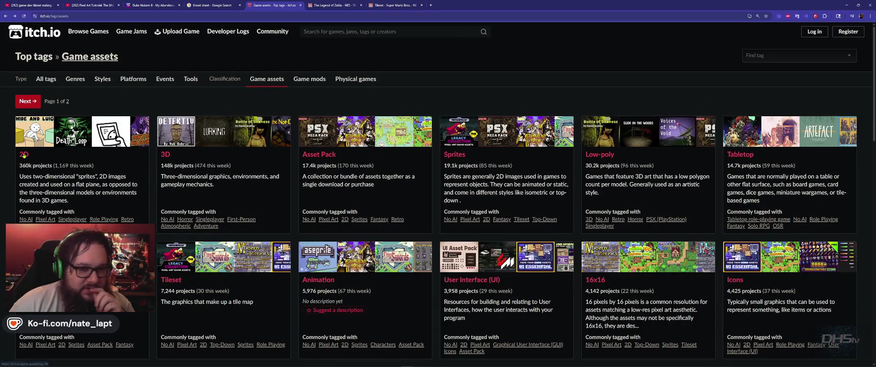
{"action": "scroll", "coordinate": [24, 155], "scroll_direction": "down", "scroll_amount": 2}
{"action": "scroll", "coordinate": [30, 160], "scroll_direction": "down", "scroll_amount": 2}
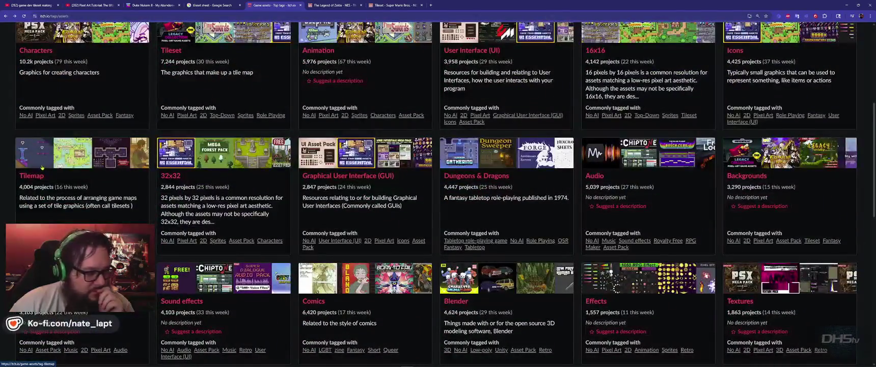
{"action": "scroll", "coordinate": [42, 167], "scroll_direction": "down", "scroll_amount": 1}
{"action": "scroll", "coordinate": [42, 167], "scroll_direction": "down", "scroll_amount": 1}
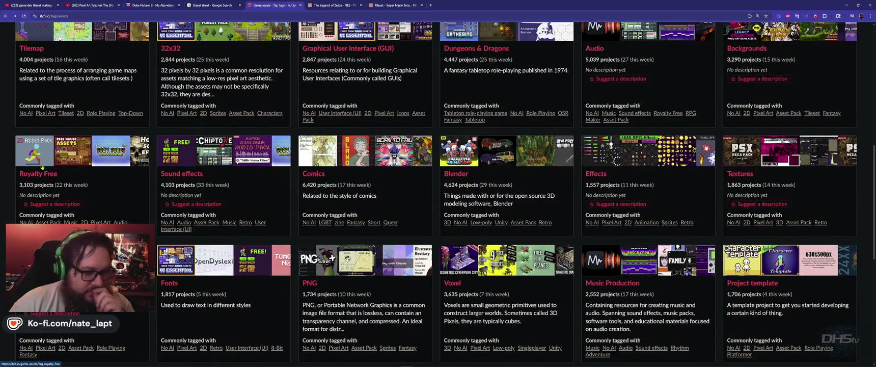
{"action": "scroll", "coordinate": [42, 167], "scroll_direction": "down", "scroll_amount": 4}
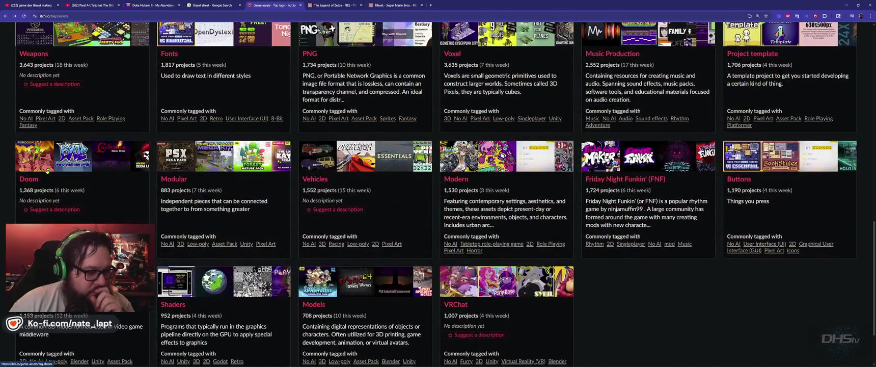
{"action": "scroll", "coordinate": [47, 171], "scroll_direction": "up", "scroll_amount": 15}
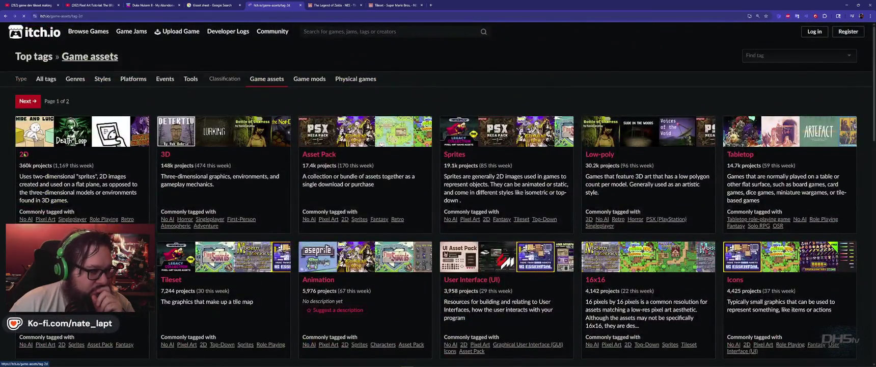
{"action": "key", "text": "alt+Left"}
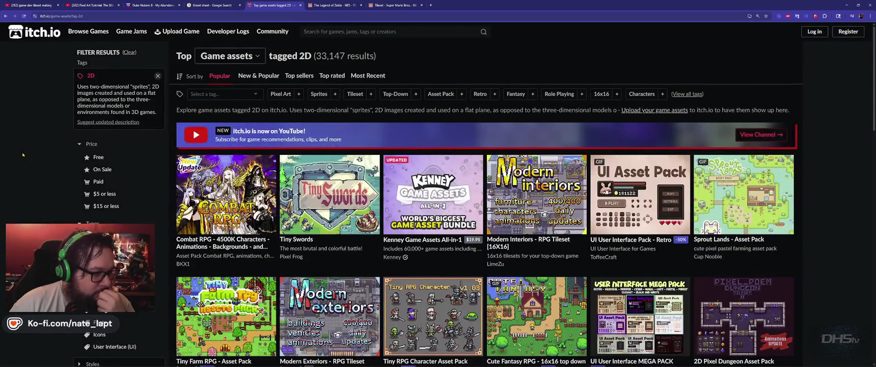
Step: Scroll through the Select a tag dropdown and close it without adding a tag
{"action": "left_click", "coordinate": [204, 94]}
{"action": "scroll", "coordinate": [219, 122], "scroll_direction": "down", "scroll_amount": 1}
{"action": "scroll", "coordinate": [220, 122], "scroll_direction": "down", "scroll_amount": 1}
{"action": "scroll", "coordinate": [219, 123], "scroll_direction": "down", "scroll_amount": 1}
{"action": "scroll", "coordinate": [219, 123], "scroll_direction": "down", "scroll_amount": 1}
{"action": "scroll", "coordinate": [229, 130], "scroll_direction": "down", "scroll_amount": 1}
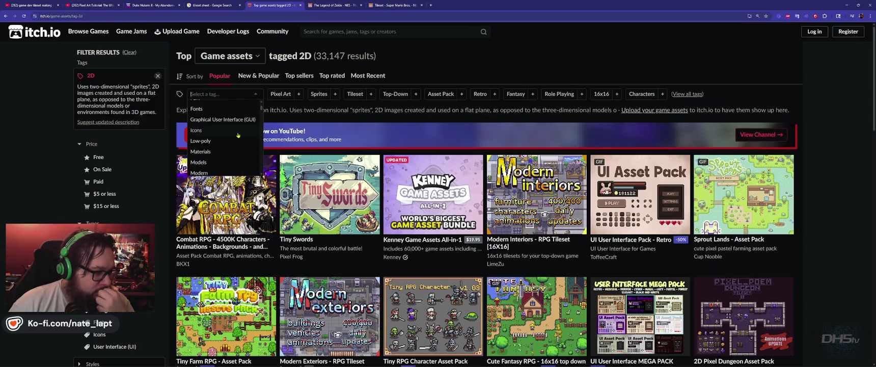
{"action": "scroll", "coordinate": [230, 140], "scroll_direction": "down", "scroll_amount": 1}
{"action": "scroll", "coordinate": [231, 140], "scroll_direction": "down", "scroll_amount": 1}
{"action": "scroll", "coordinate": [231, 140], "scroll_direction": "down", "scroll_amount": 1}
{"action": "scroll", "coordinate": [231, 140], "scroll_direction": "down", "scroll_amount": 1}
{"action": "scroll", "coordinate": [231, 140], "scroll_direction": "down", "scroll_amount": 1}
{"action": "scroll", "coordinate": [231, 140], "scroll_direction": "down", "scroll_amount": 1}
{"action": "scroll", "coordinate": [231, 140], "scroll_direction": "down", "scroll_amount": 1}
{"action": "scroll", "coordinate": [231, 140], "scroll_direction": "down", "scroll_amount": 1}
{"action": "scroll", "coordinate": [231, 139], "scroll_direction": "up", "scroll_amount": 5}
{"action": "scroll", "coordinate": [229, 138], "scroll_direction": "up", "scroll_amount": 5}
{"action": "scroll", "coordinate": [227, 136], "scroll_direction": "up", "scroll_amount": 5}
{"action": "scroll", "coordinate": [229, 138], "scroll_direction": "down", "scroll_amount": 1}
{"action": "scroll", "coordinate": [229, 139], "scroll_direction": "down", "scroll_amount": 1}
{"action": "scroll", "coordinate": [229, 140], "scroll_direction": "down", "scroll_amount": 1}
{"action": "scroll", "coordinate": [229, 140], "scroll_direction": "down", "scroll_amount": 1}
{"action": "left_click", "coordinate": [25, 134]}
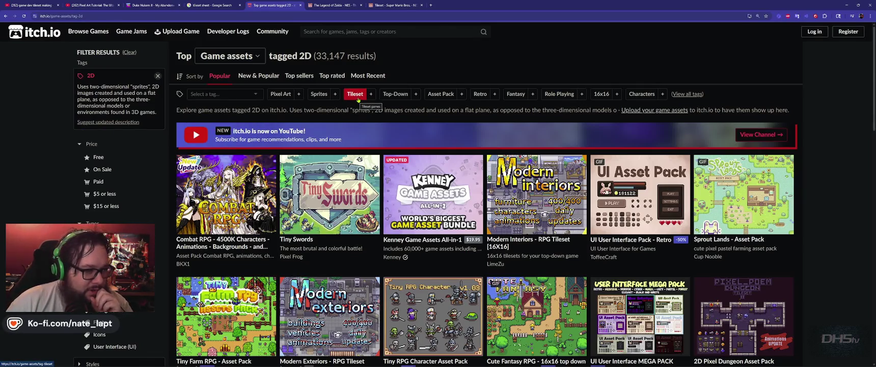
{"action": "mouse_move", "coordinate": [452, 185]}
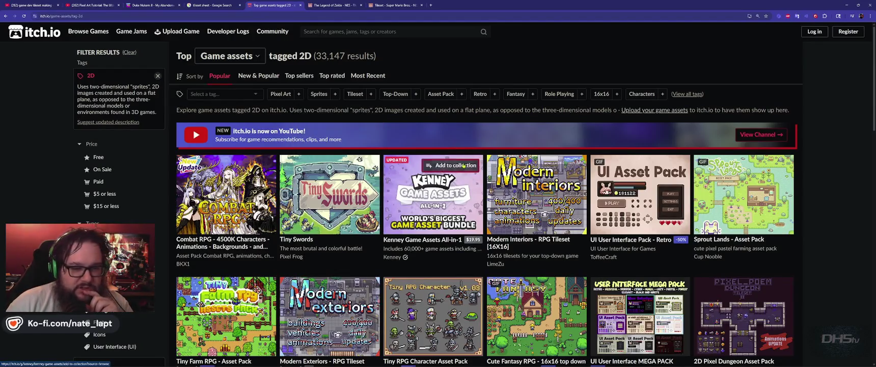
Step: Scroll the 2D assets grid and open the Mossy Cavern pack in a new tab
{"action": "scroll", "coordinate": [543, 245], "scroll_direction": "down", "scroll_amount": 2}
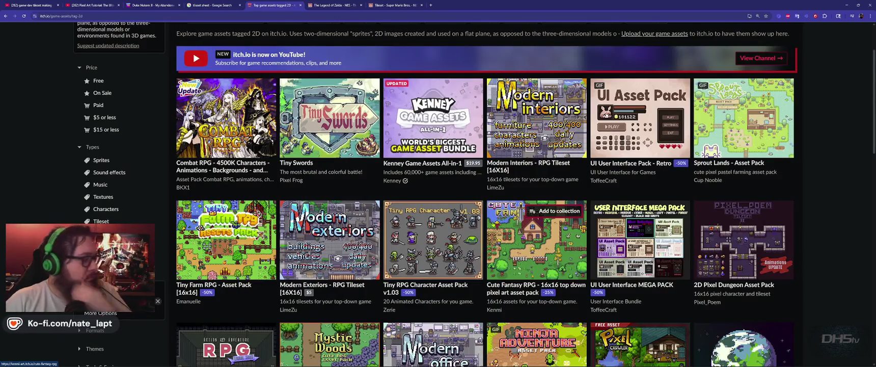
{"action": "scroll", "coordinate": [493, 224], "scroll_direction": "down", "scroll_amount": 3}
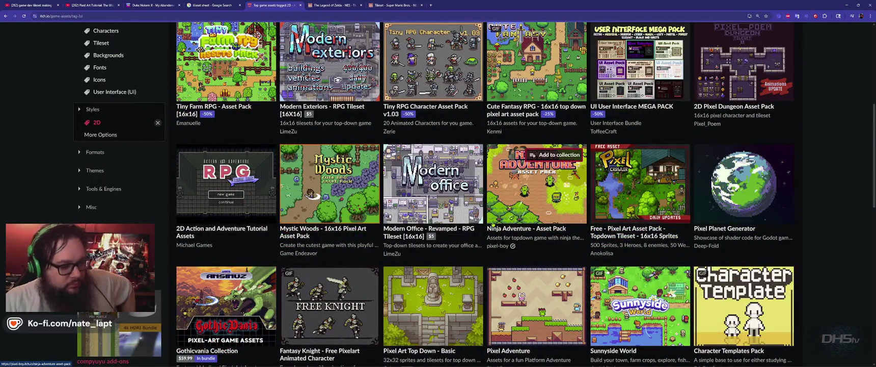
{"action": "scroll", "coordinate": [493, 224], "scroll_direction": "down", "scroll_amount": 4}
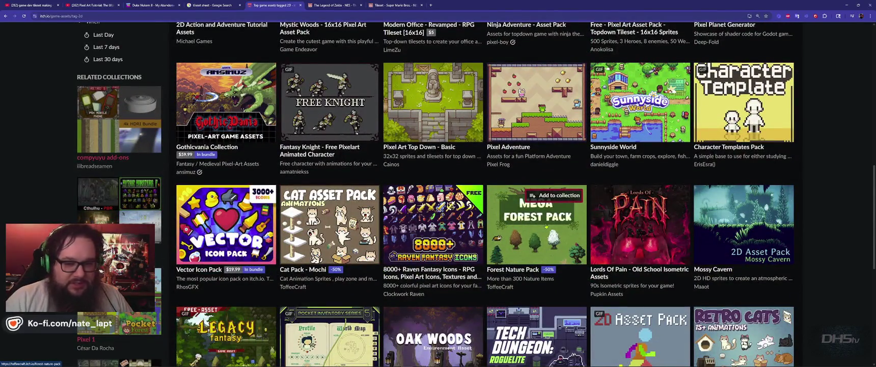
{"action": "mouse_move", "coordinate": [743, 224]}
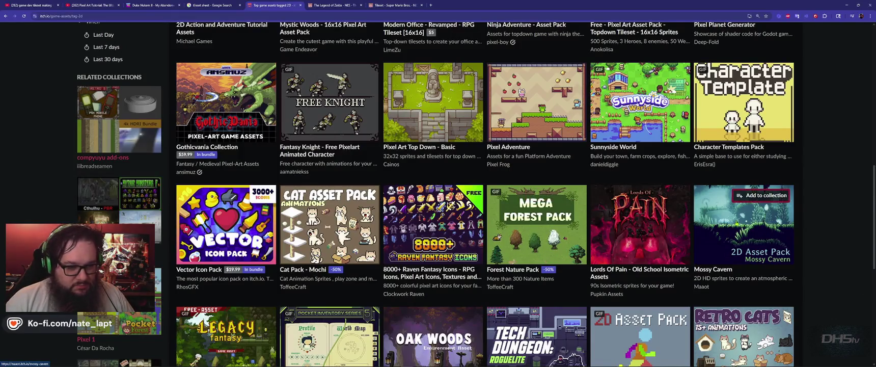
{"action": "middle_click", "coordinate": [693, 223]}
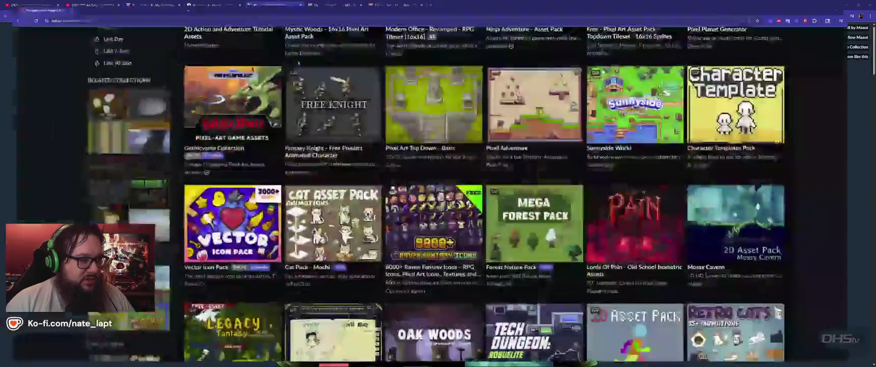
{"action": "left_click", "coordinate": [300, 5]}
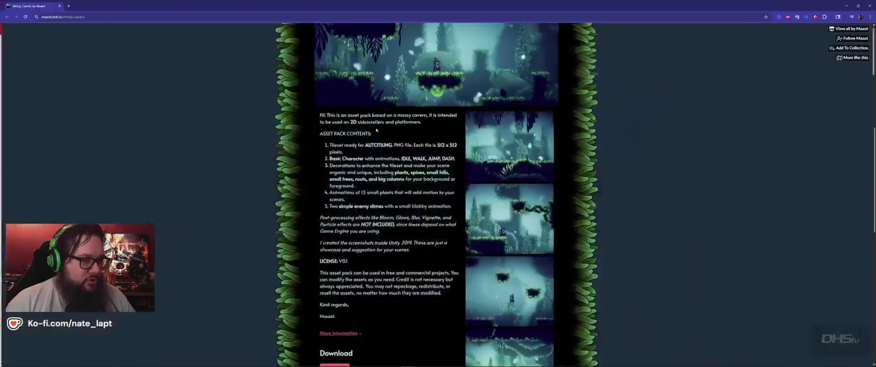
Step: Merge the Mossy Cavern page and the 2D listing into one two-tab browser window
{"action": "key", "text": "alt+Tab"}
{"action": "mouse_move", "coordinate": [252, 6]}
{"action": "left_mouse_down"}
{"action": "mouse_move", "coordinate": [252, 34]}
{"action": "mouse_move", "coordinate": [252, 2]}
{"action": "left_mouse_up"}
{"action": "key", "text": "alt+Tab"}
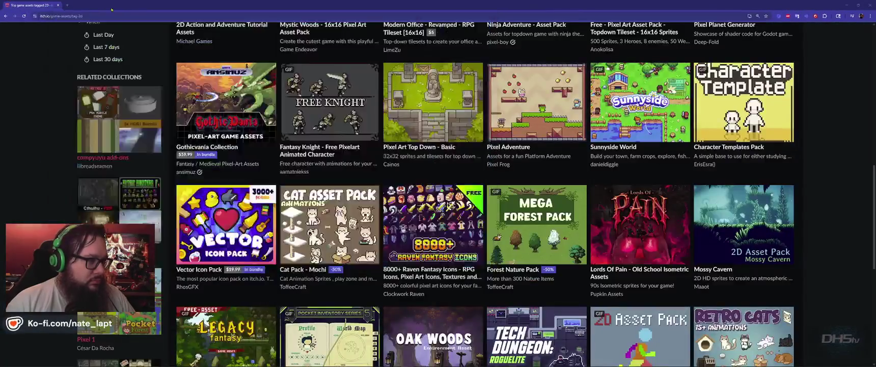
{"action": "left_click_drag", "start_coordinate": [252, 3], "coordinate": [171, 10]}
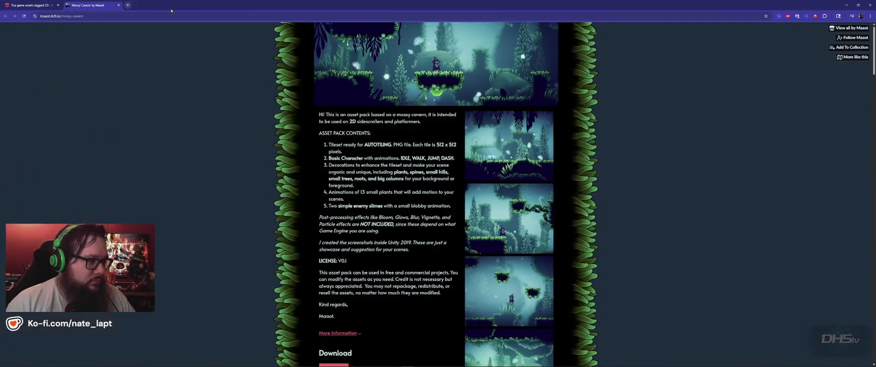
{"action": "key", "text": "alt+Tab"}
{"action": "key", "text": "alt+Tab"}
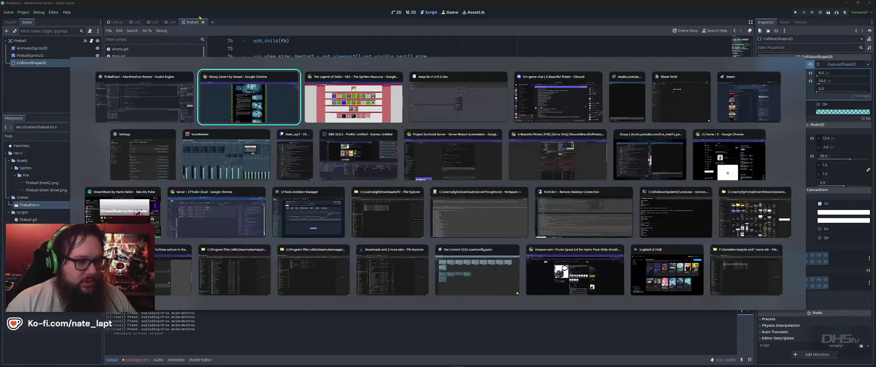
{"action": "key", "text": "alt+Tab"}
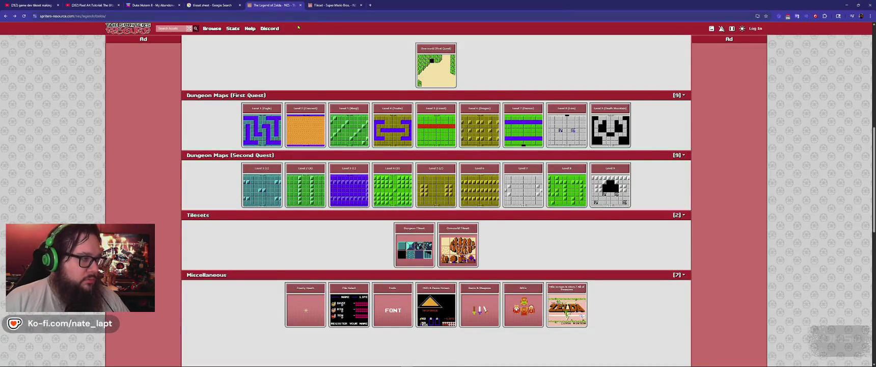
{"action": "key", "text": "alt+Tab"}
Step: Step through Mossy Cavern's screenshots enlarged in the lightbox, then close it
{"action": "key", "text": "ctrl+Tab"}
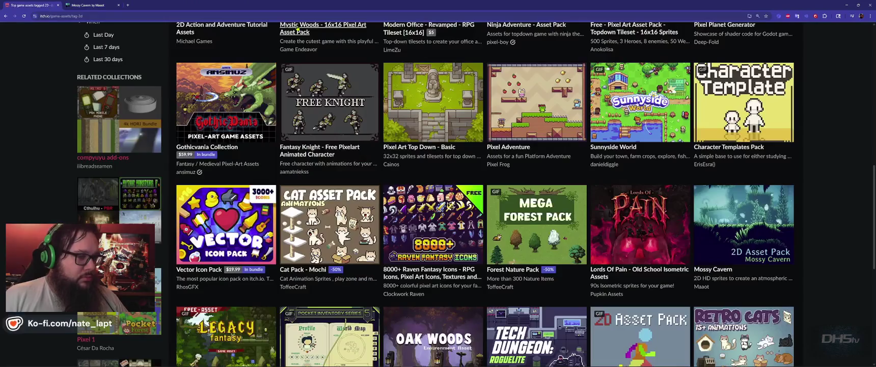
{"action": "key", "text": "ctrl+Tab"}
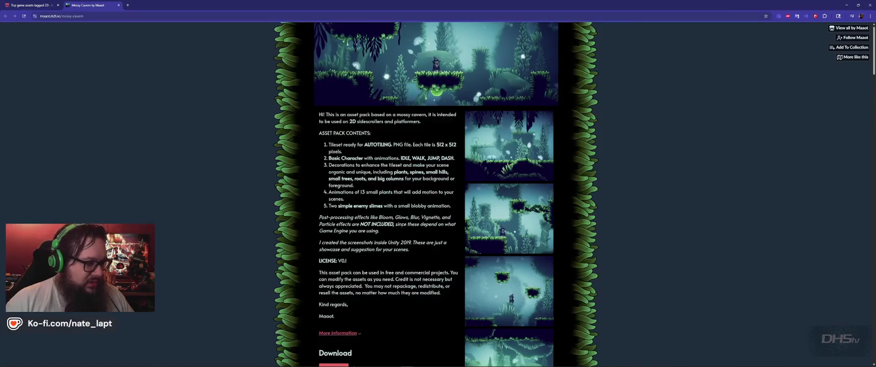
{"action": "scroll", "coordinate": [525, 224], "scroll_direction": "down", "scroll_amount": 5}
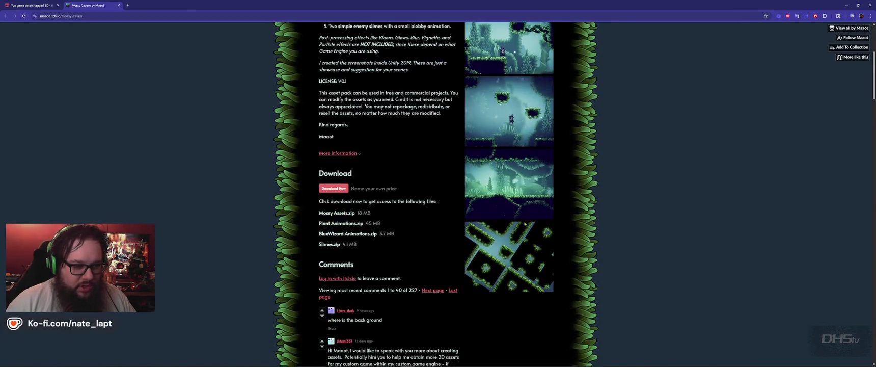
{"action": "scroll", "coordinate": [525, 224], "scroll_direction": "up", "scroll_amount": 5}
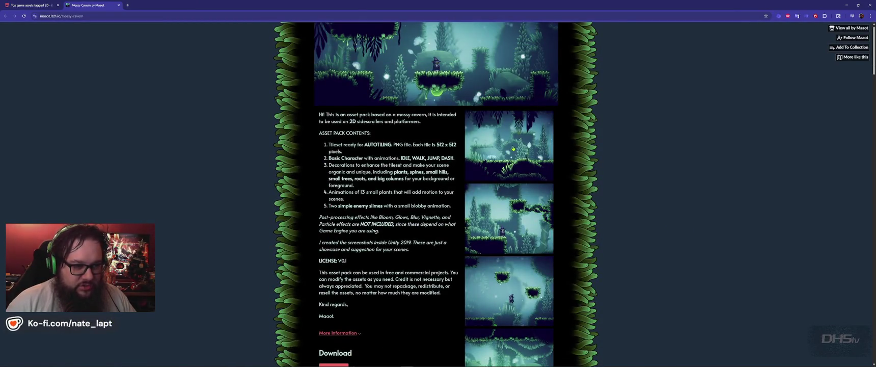
{"action": "left_click", "coordinate": [513, 149]}
{"action": "left_click", "coordinate": [525, 195]}
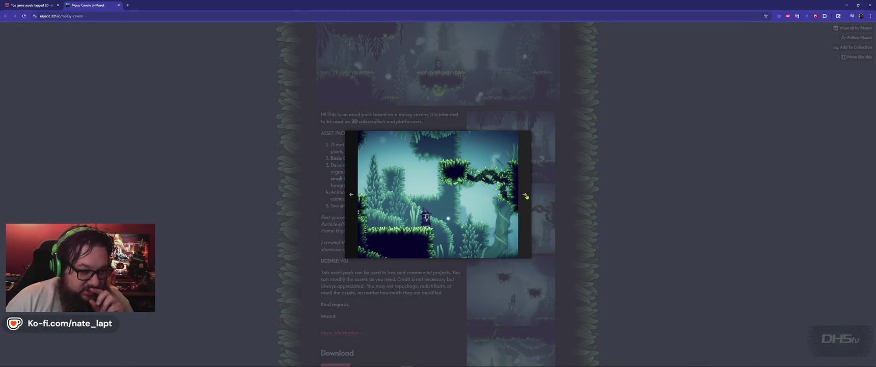
{"action": "left_click", "coordinate": [526, 196]}
{"action": "left_click", "coordinate": [526, 196]}
{"action": "key", "text": "Escape"}
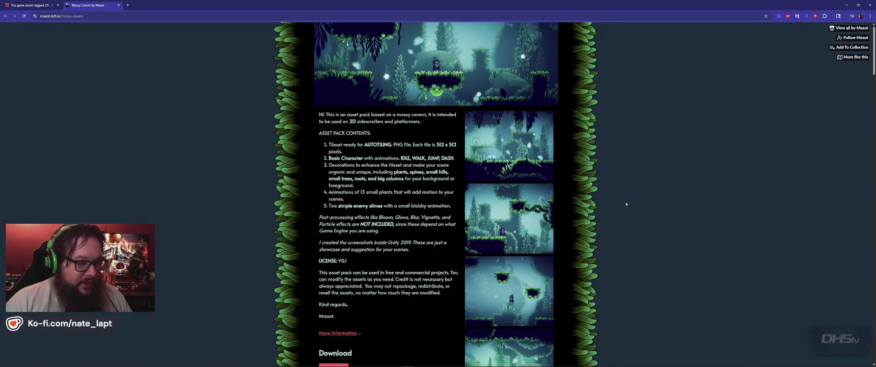
Step: Scroll the Mossy Cavern page briefly and return to the 2D asset listing tab
{"action": "scroll", "coordinate": [441, 204], "scroll_direction": "down", "scroll_amount": 4}
{"action": "scroll", "coordinate": [441, 204], "scroll_direction": "up", "scroll_amount": 4}
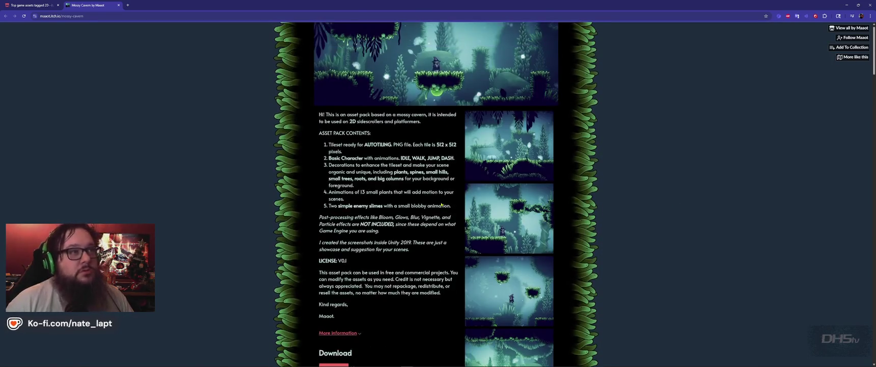
{"action": "key", "text": "ctrl+shift+Tab"}
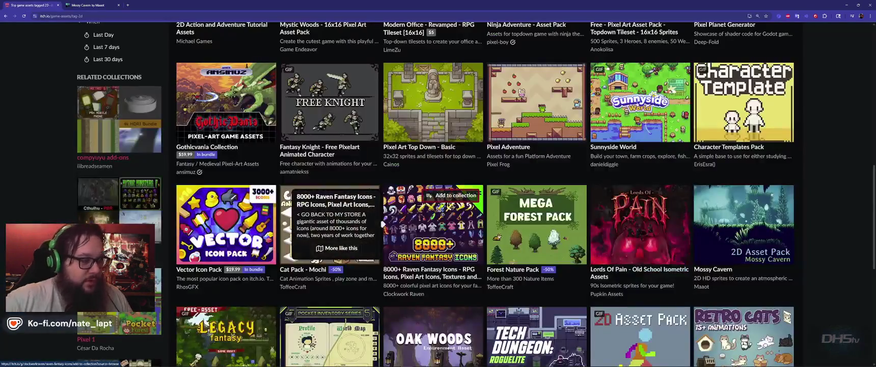
Step: Open the Oak Woods environment asset page in a new tab and switch to it
{"action": "scroll", "coordinate": [383, 224], "scroll_direction": "down", "scroll_amount": 3}
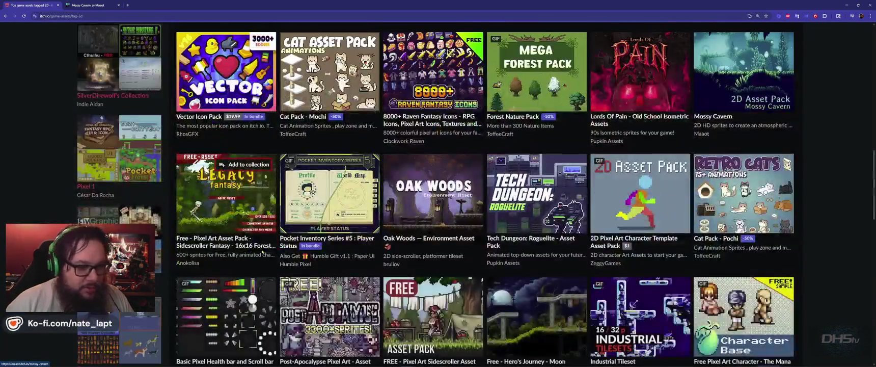
{"action": "middle_click", "coordinate": [413, 236]}
{"action": "key", "text": "ctrl+Tab"}
{"action": "key", "text": "ctrl+Tab"}
{"action": "key", "text": "ctrl+Tab"}
{"action": "key", "text": "ctrl+Tab"}
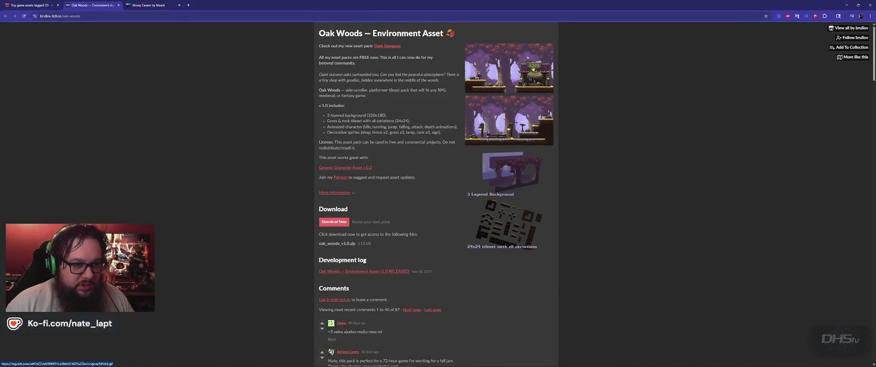
Step: View both Oak Woods screenshots enlarged, then return to the 2D assets grid
{"action": "left_click", "coordinate": [512, 223]}
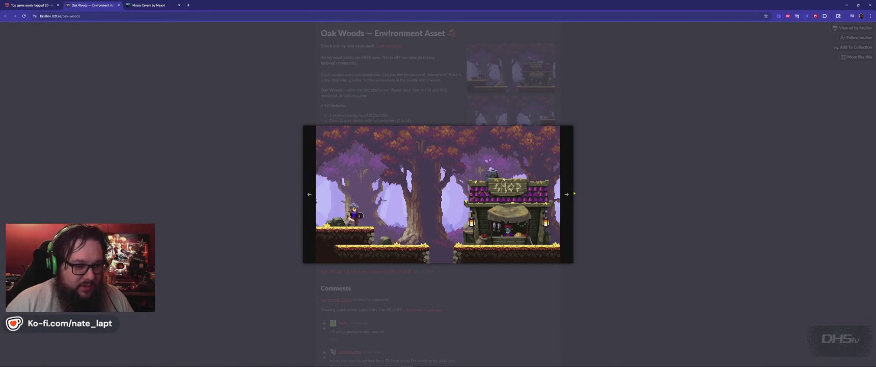
{"action": "left_click", "coordinate": [573, 193]}
{"action": "left_click", "coordinate": [523, 103]}
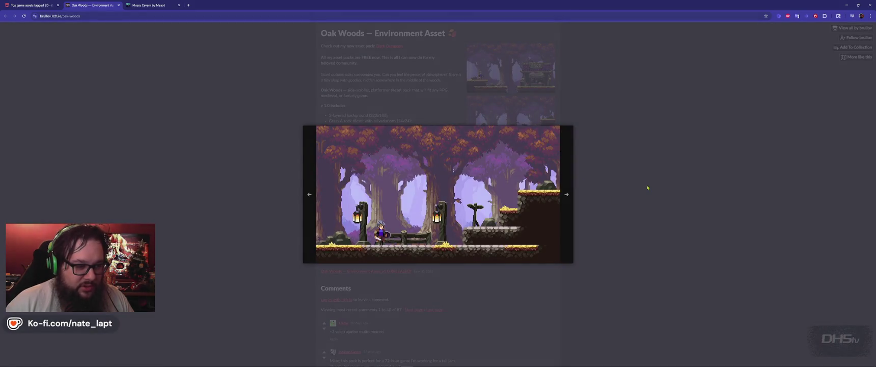
{"action": "left_click", "coordinate": [647, 187]}
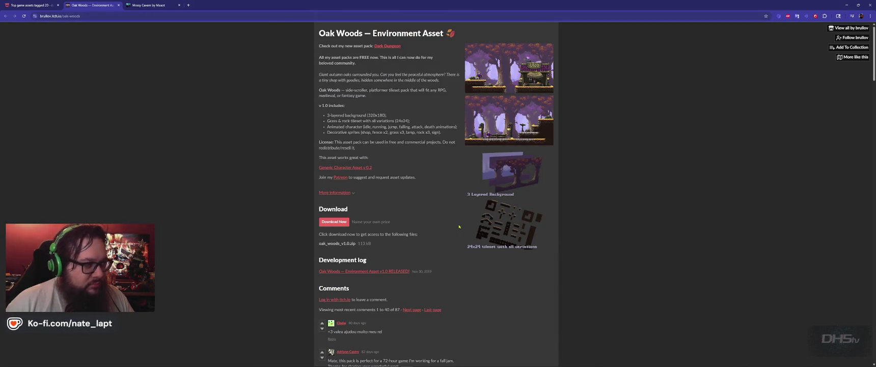
{"action": "key", "text": "ctrl+Tab"}
{"action": "key", "text": "ctrl+Tab"}
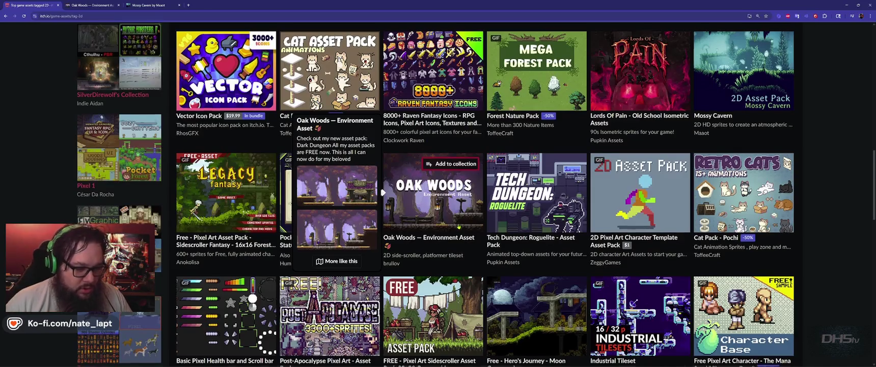
Step: Open the Pixel Art Sidescroller Asset Pack 32x32 Overworld in a new tab and view it
{"action": "scroll", "coordinate": [460, 227], "scroll_direction": "down", "scroll_amount": 2}
{"action": "middle_click", "coordinate": [464, 291]}
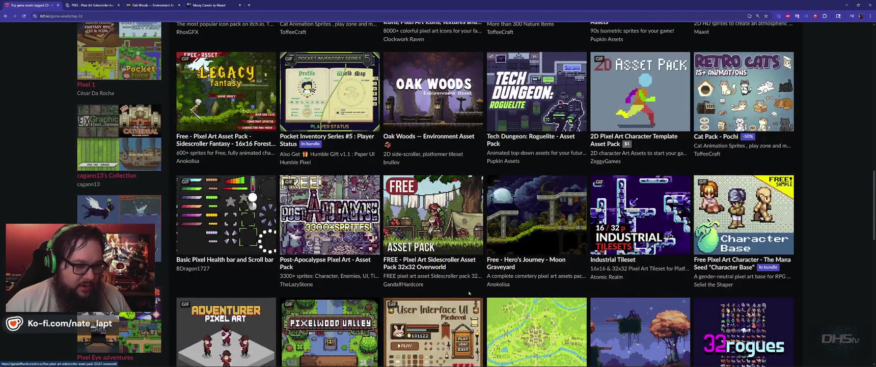
{"action": "key", "text": "ctrl+3"}
{"action": "key", "text": "ctrl+2"}
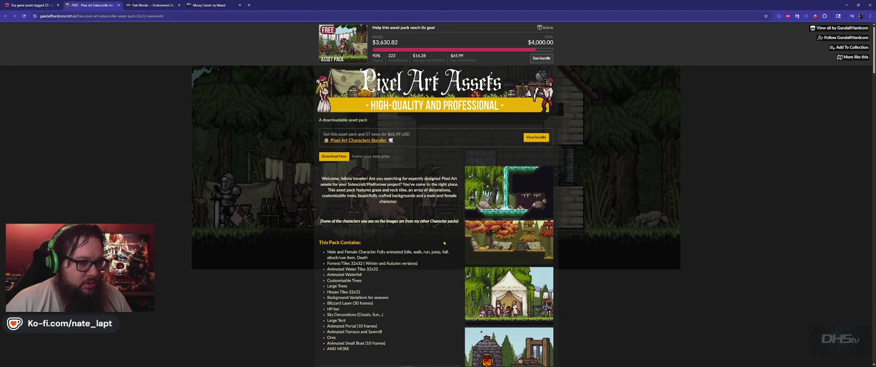
Step: Page through the waterfall, autumn camp, tent, furnace/sawmill and tree screenshots in the lightbox
{"action": "left_click", "coordinate": [466, 209]}
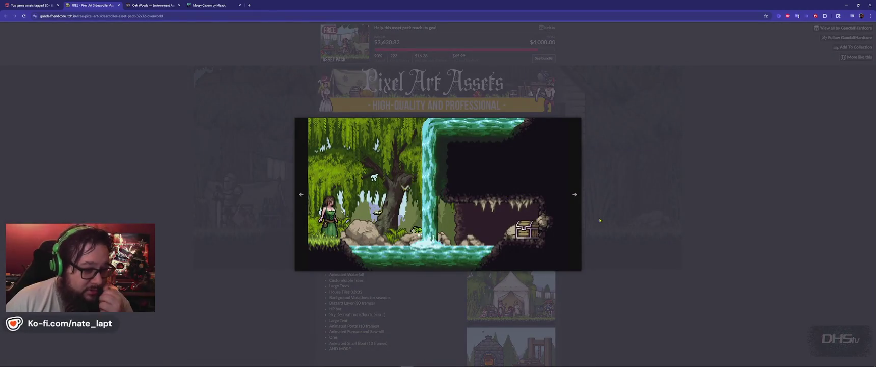
{"action": "left_click", "coordinate": [575, 194]}
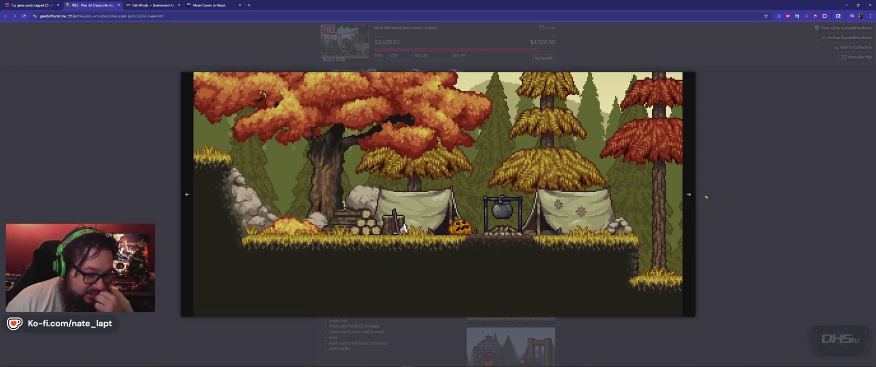
{"action": "left_click", "coordinate": [688, 194]}
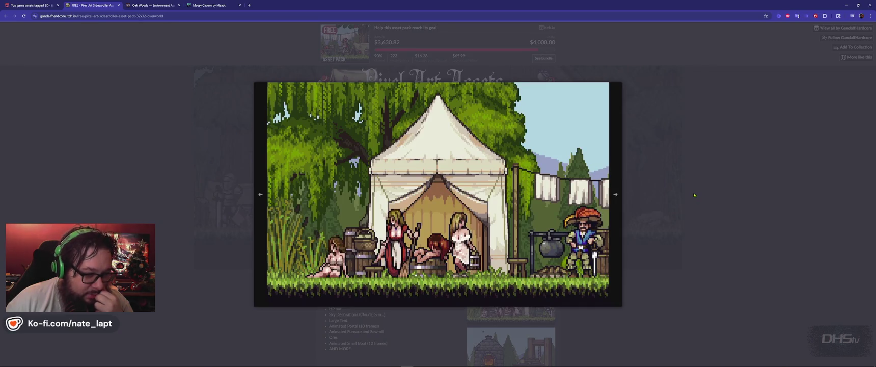
{"action": "left_click", "coordinate": [615, 194]}
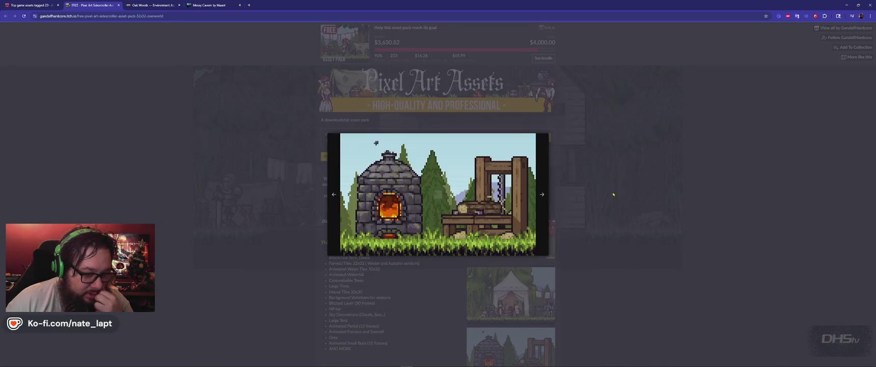
{"action": "left_click", "coordinate": [546, 194]}
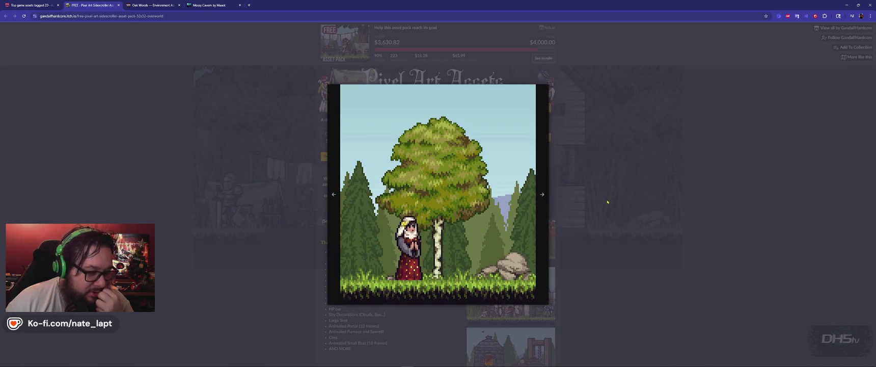
{"action": "left_click", "coordinate": [592, 200]}
Step: Scroll down the 32x32 Overworld page through its previews and download files
{"action": "scroll", "coordinate": [472, 241], "scroll_direction": "down", "scroll_amount": 3}
{"action": "scroll", "coordinate": [473, 241], "scroll_direction": "down", "scroll_amount": 4}
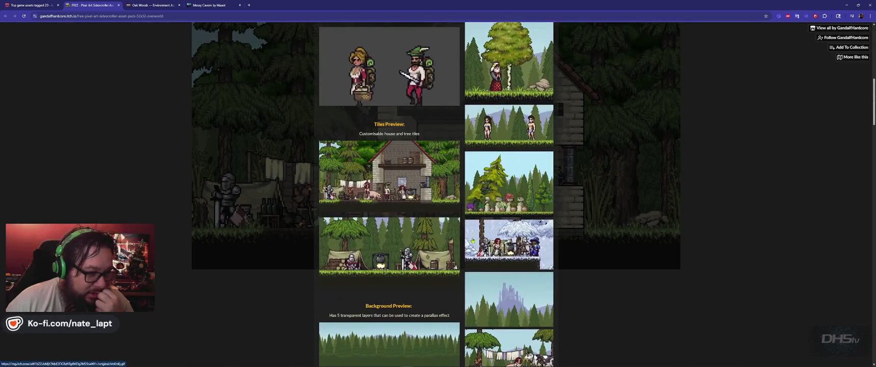
{"action": "scroll", "coordinate": [473, 240], "scroll_direction": "down", "scroll_amount": 3}
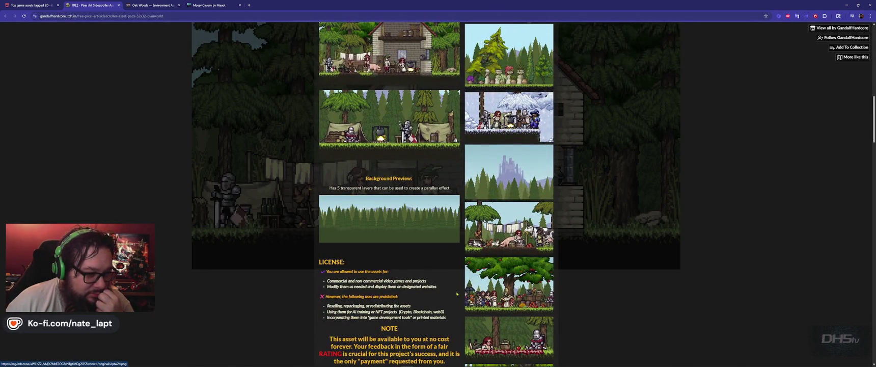
{"action": "scroll", "coordinate": [456, 293], "scroll_direction": "down", "scroll_amount": 2}
{"action": "scroll", "coordinate": [338, 259], "scroll_direction": "down", "scroll_amount": 6}
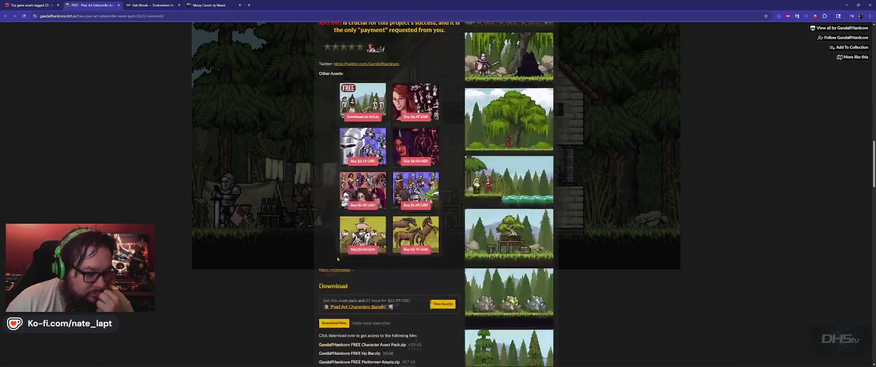
{"action": "scroll", "coordinate": [337, 258], "scroll_direction": "up", "scroll_amount": 15}
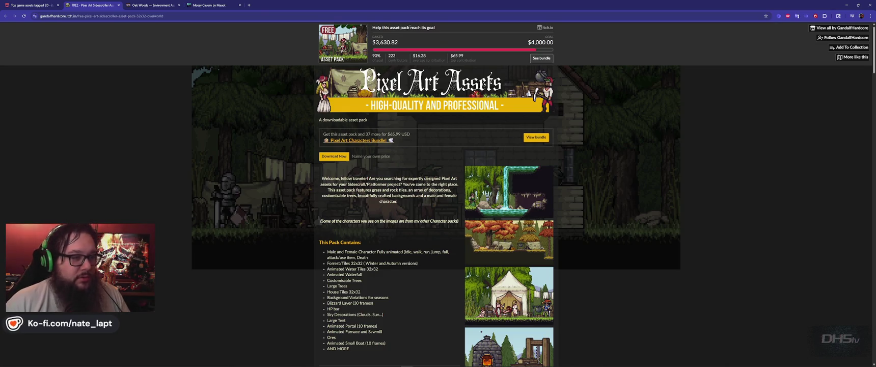
Step: From the 2D grid, open stringstar fields, Village Props and PLATFORMER/METROIDVANIA in background tabs
{"action": "key", "text": "ctrl+shift+Tab"}
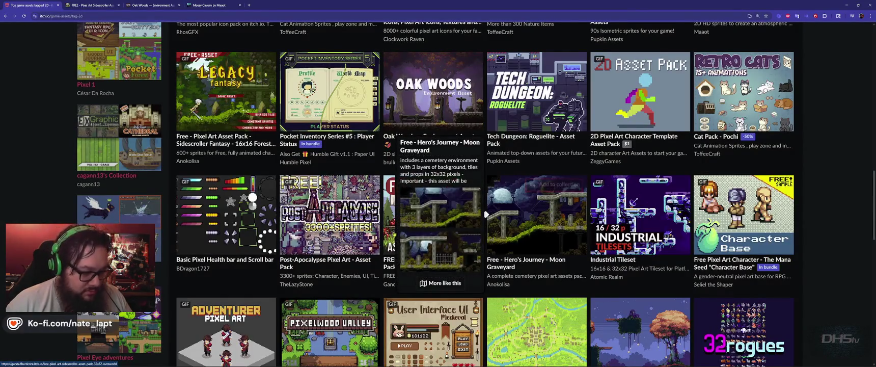
{"action": "mouse_move", "coordinate": [329, 215]}
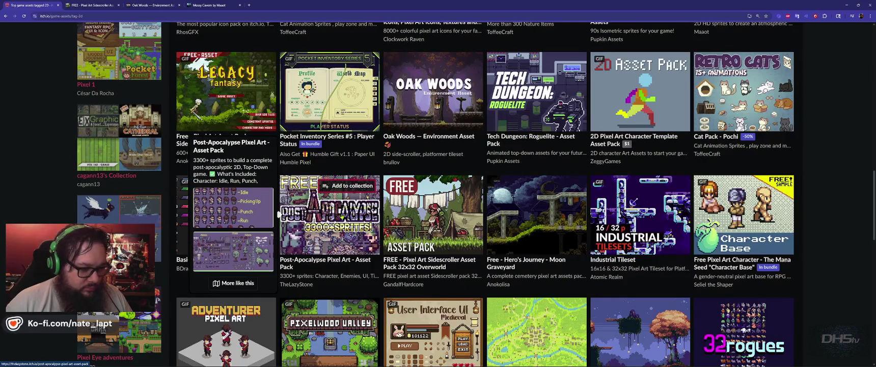
{"action": "scroll", "coordinate": [528, 214], "scroll_direction": "down", "scroll_amount": 4}
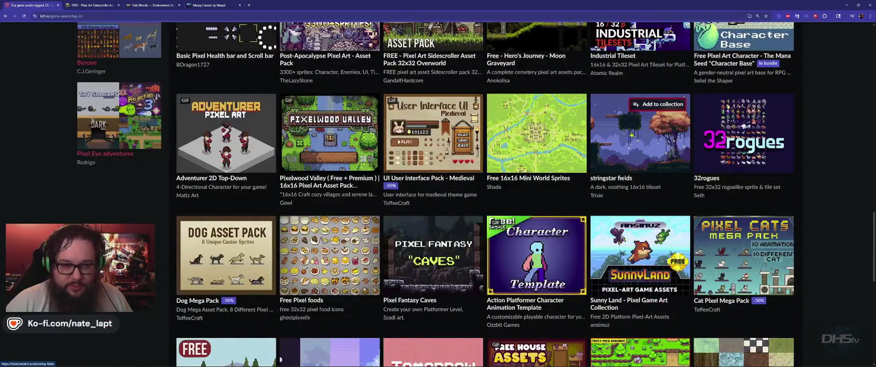
{"action": "middle_click", "coordinate": [639, 134]}
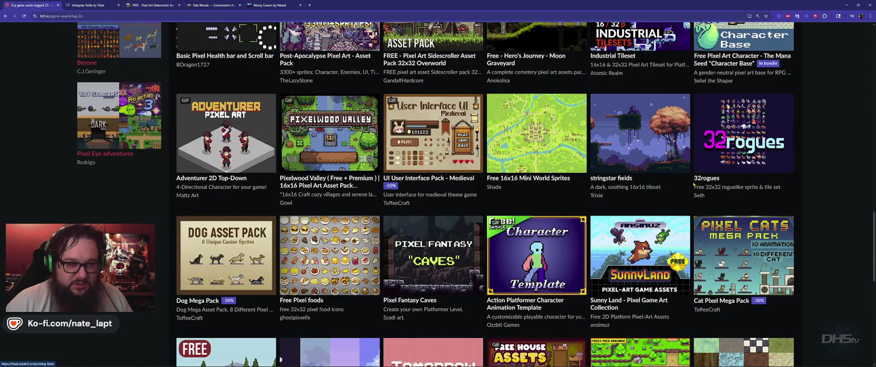
{"action": "scroll", "coordinate": [693, 185], "scroll_direction": "down", "scroll_amount": 2}
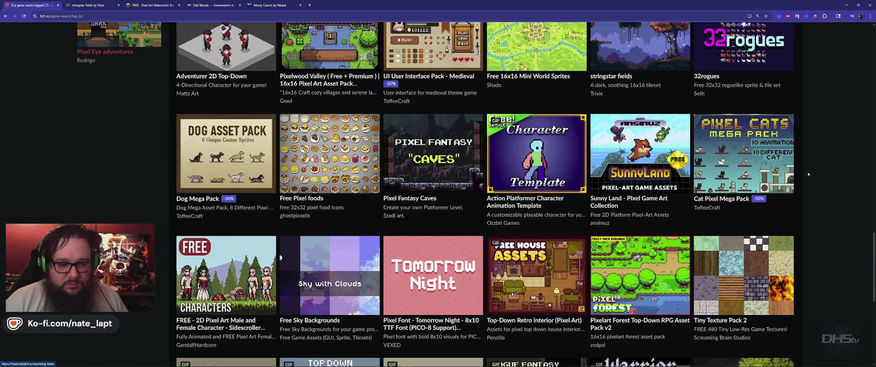
{"action": "scroll", "coordinate": [808, 174], "scroll_direction": "down", "scroll_amount": 3}
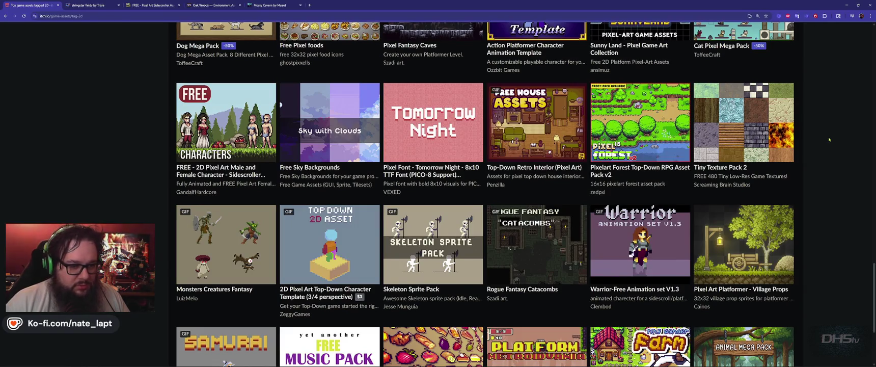
{"action": "scroll", "coordinate": [827, 139], "scroll_direction": "down", "scroll_amount": 2}
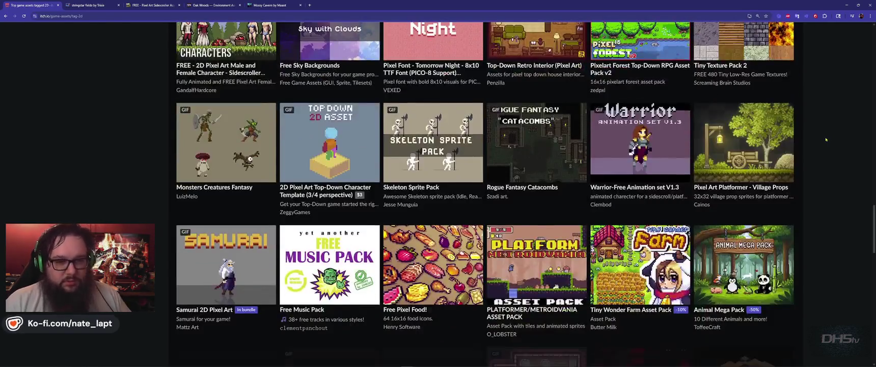
{"action": "mouse_move", "coordinate": [743, 143]}
{"action": "middle_click", "coordinate": [779, 147]}
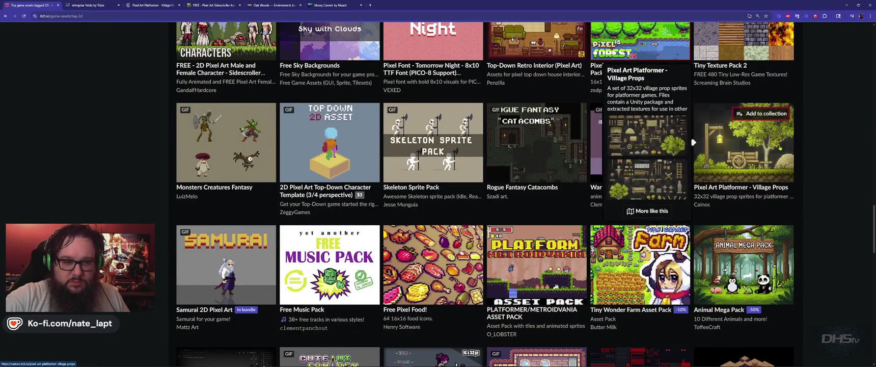
{"action": "scroll", "coordinate": [799, 163], "scroll_direction": "down", "scroll_amount": 2}
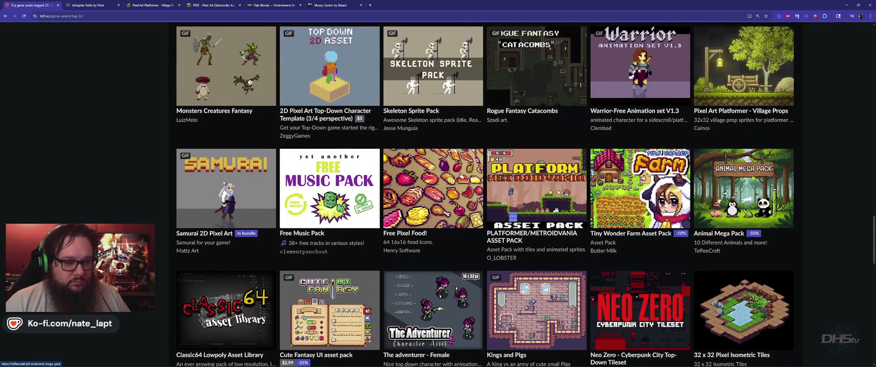
{"action": "middle_click", "coordinate": [486, 187]}
{"action": "mouse_move", "coordinate": [743, 188]}
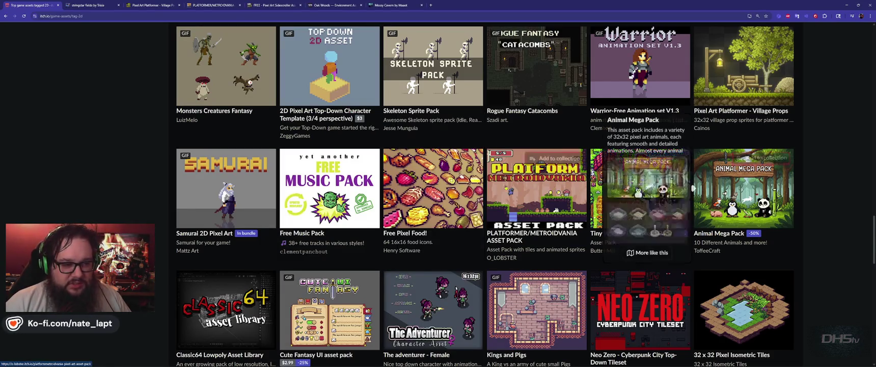
Step: Scroll further down the 2D listing, then bring up the stringstar fields page
{"action": "scroll", "coordinate": [831, 185], "scroll_direction": "down", "scroll_amount": 2}
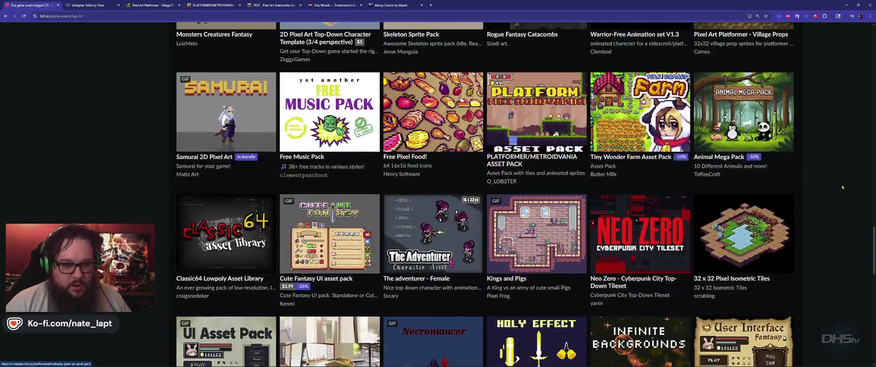
{"action": "scroll", "coordinate": [844, 189], "scroll_direction": "down", "scroll_amount": 1}
{"action": "scroll", "coordinate": [843, 197], "scroll_direction": "down", "scroll_amount": 2}
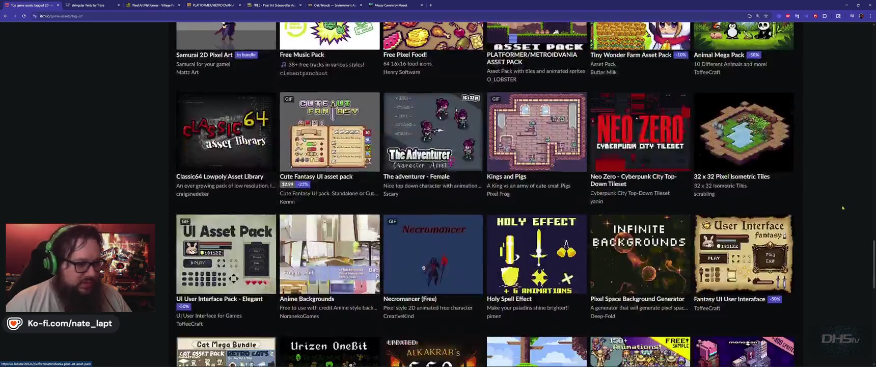
{"action": "scroll", "coordinate": [842, 203], "scroll_direction": "down", "scroll_amount": 1}
{"action": "scroll", "coordinate": [842, 199], "scroll_direction": "down", "scroll_amount": 1}
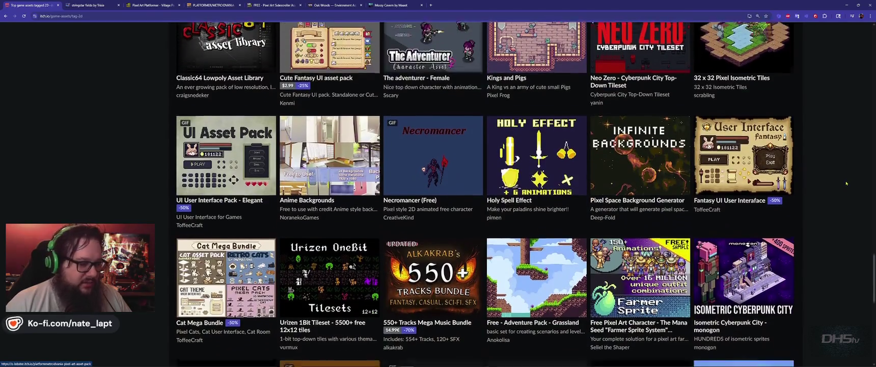
{"action": "scroll", "coordinate": [843, 185], "scroll_direction": "down", "scroll_amount": 2}
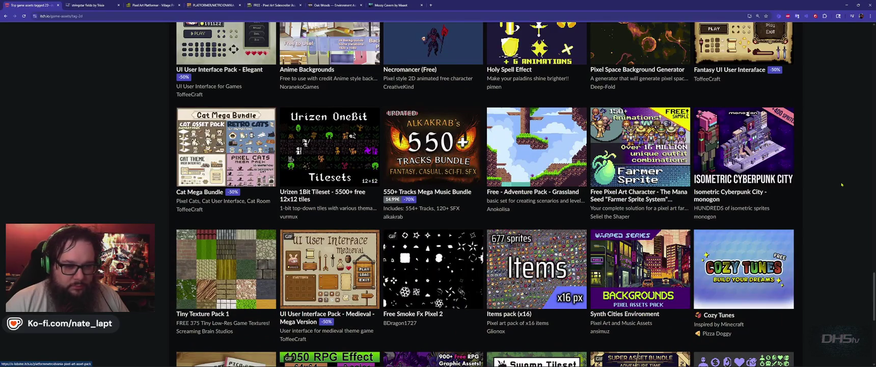
{"action": "scroll", "coordinate": [842, 184], "scroll_direction": "down", "scroll_amount": 2}
{"action": "scroll", "coordinate": [841, 185], "scroll_direction": "down", "scroll_amount": 2}
{"action": "key", "text": "ctrl+Tab"}
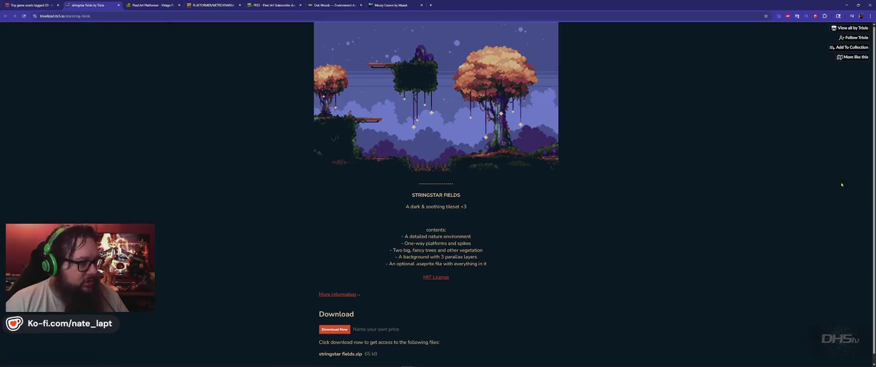
Step: Glance at stringstar fields, then enlarge the Village Props grassy cave screenshot
{"action": "scroll", "coordinate": [252, 185], "scroll_direction": "down", "scroll_amount": 1}
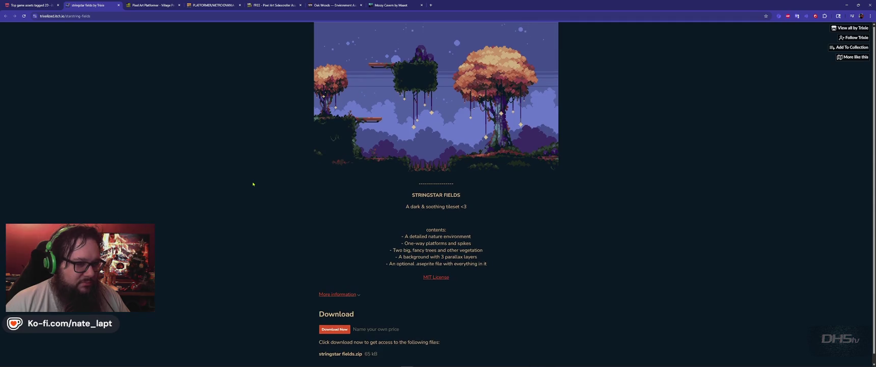
{"action": "scroll", "coordinate": [313, 179], "scroll_direction": "up", "scroll_amount": 1}
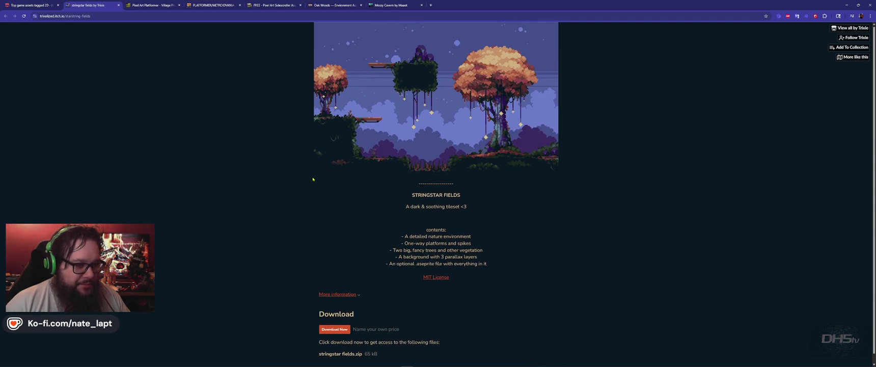
{"action": "key", "text": "ctrl+Tab"}
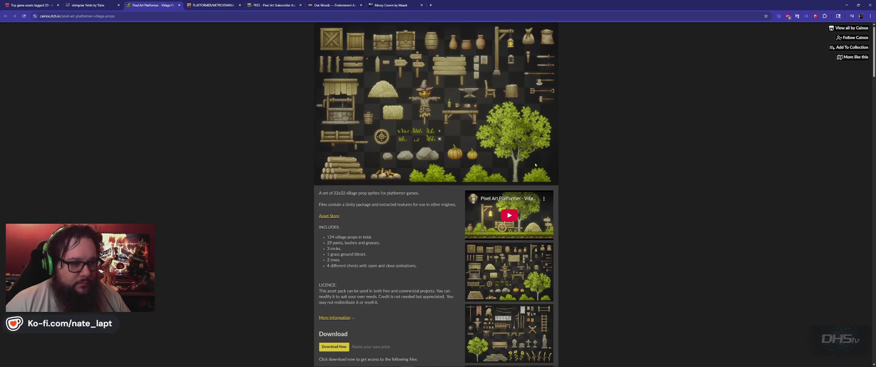
{"action": "scroll", "coordinate": [619, 191], "scroll_direction": "down", "scroll_amount": 5}
{"action": "scroll", "coordinate": [619, 193], "scroll_direction": "down", "scroll_amount": 8}
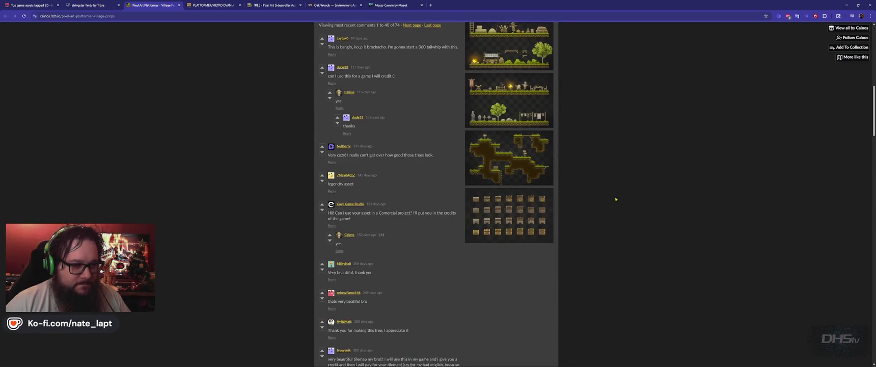
{"action": "left_click", "coordinate": [494, 163]}
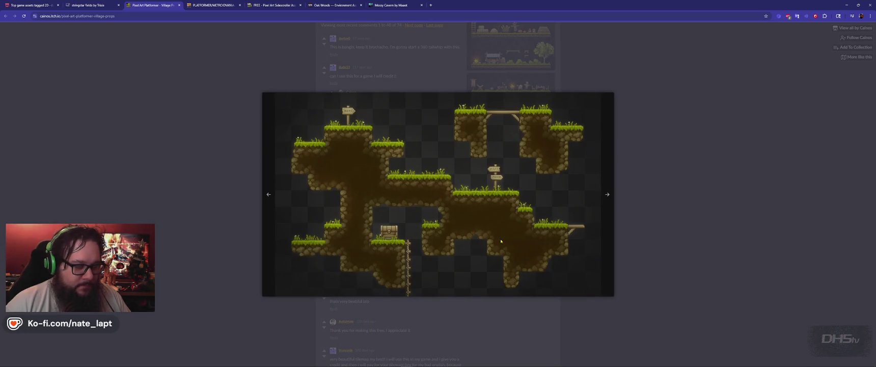
{"action": "left_click", "coordinate": [693, 157]}
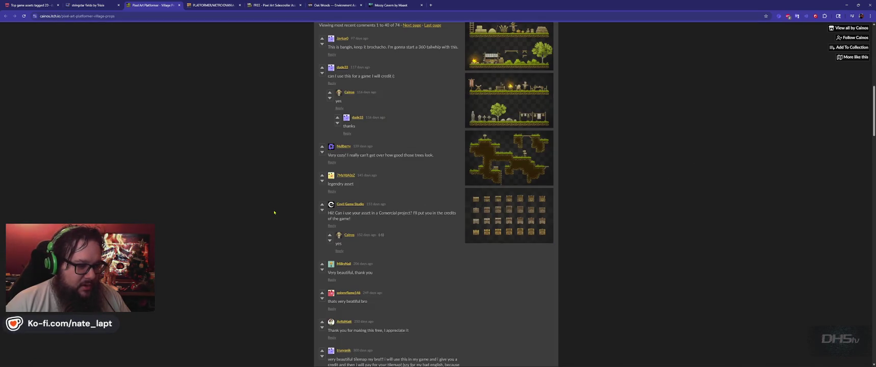
{"action": "scroll", "coordinate": [274, 212], "scroll_direction": "up", "scroll_amount": 4}
{"action": "scroll", "coordinate": [274, 211], "scroll_direction": "down", "scroll_amount": 3}
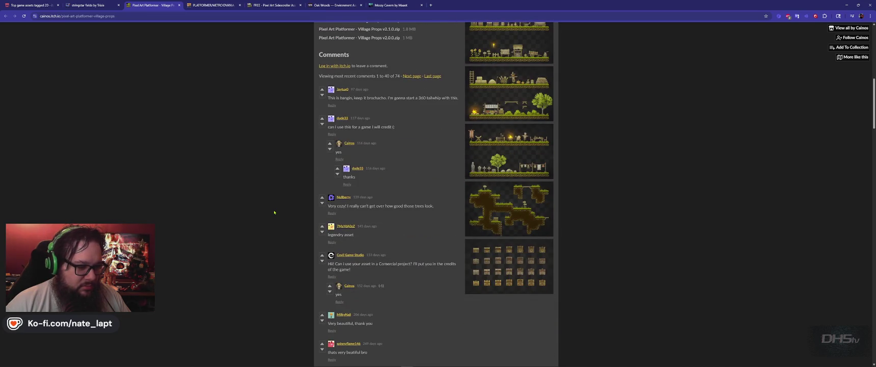
{"action": "scroll", "coordinate": [274, 212], "scroll_direction": "up", "scroll_amount": 2}
{"action": "scroll", "coordinate": [274, 212], "scroll_direction": "up", "scroll_amount": 8}
Step: Zoom the PLATFORMER/METROIDVANIA page to 150% and enlarge its waterfall level screenshot
{"action": "key", "text": "ctrl+Tab"}
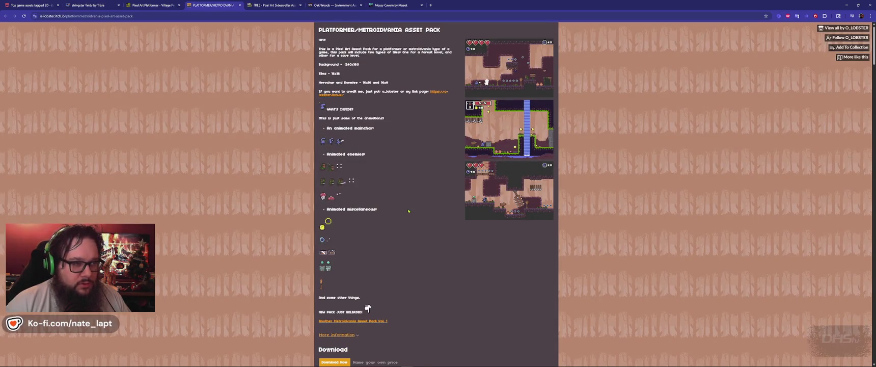
{"action": "key", "text": "ctrl+plus"}
{"action": "key", "text": "ctrl+plus"}
{"action": "key", "text": "ctrl+plus"}
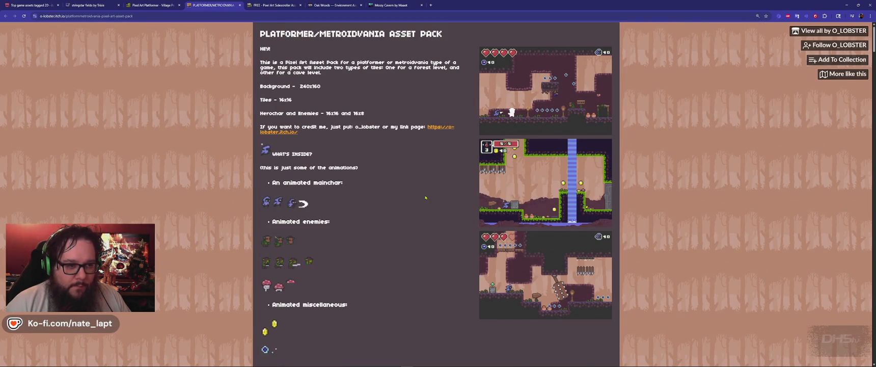
{"action": "left_click", "coordinate": [531, 167]}
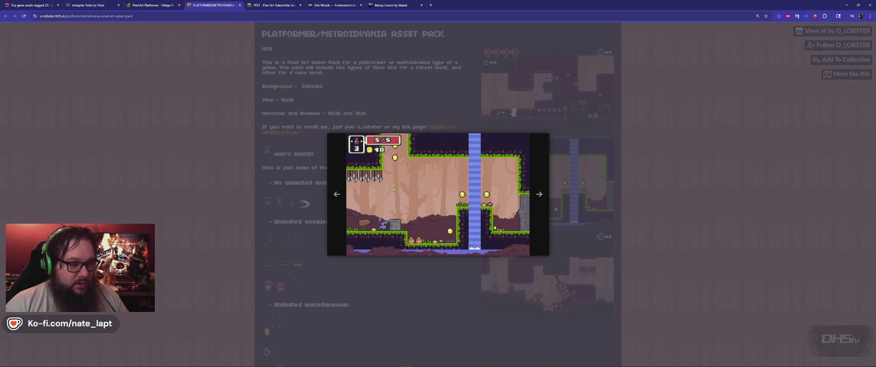
{"action": "left_click", "coordinate": [631, 190]}
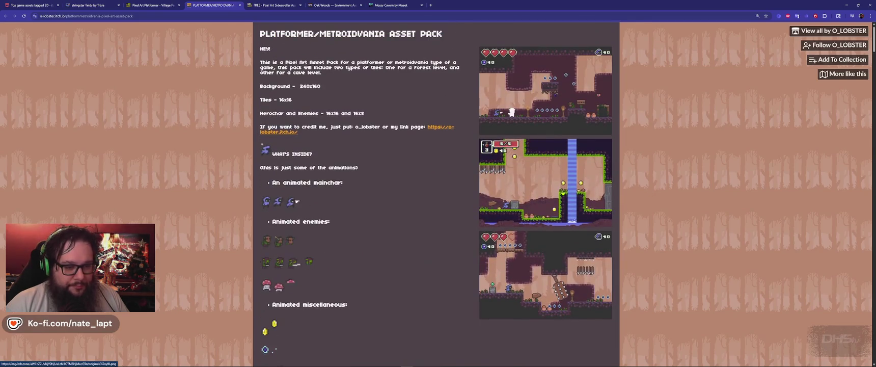
Step: Cycle through the Sidescroller and Oak Woods tabs back to the 2D assets listing
{"action": "key", "text": "ctrl+Tab"}
{"action": "key", "text": "ctrl+Tab"}
{"action": "key", "text": "ctrl+Tab"}
{"action": "key", "text": "ctrl+shift+Tab"}
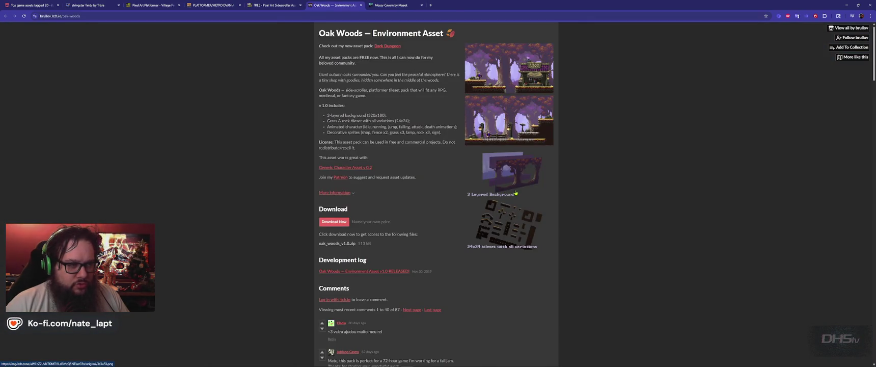
{"action": "key", "text": "ctrl+Tab"}
{"action": "key", "text": "ctrl+Tab"}
{"action": "scroll", "coordinate": [510, 204], "scroll_direction": "down", "scroll_amount": 2}
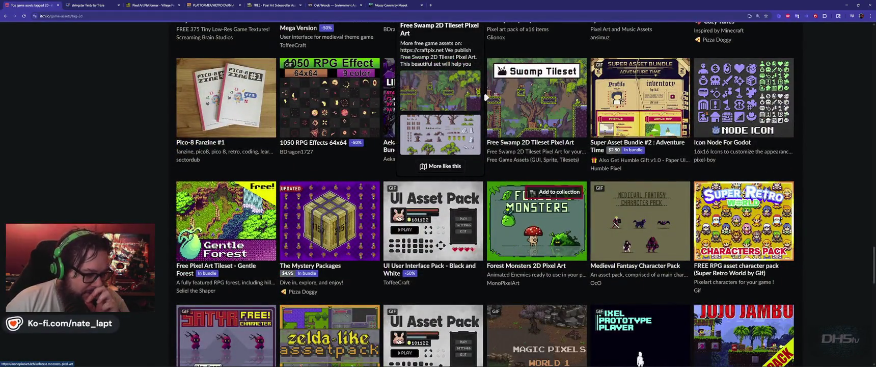
Step: Scroll the 2D listing past Seasonal Tilesets, SHADOW Series and Super Asset Bundle #5
{"action": "scroll", "coordinate": [507, 209], "scroll_direction": "down", "scroll_amount": 3}
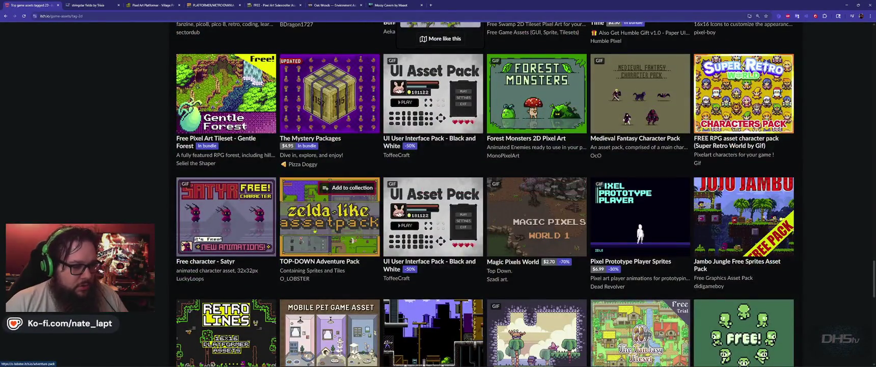
{"action": "mouse_move", "coordinate": [329, 217]}
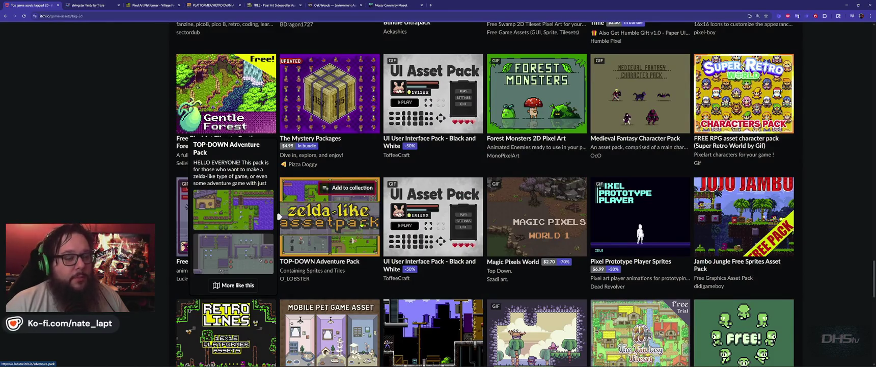
{"action": "scroll", "coordinate": [367, 225], "scroll_direction": "down", "scroll_amount": 3}
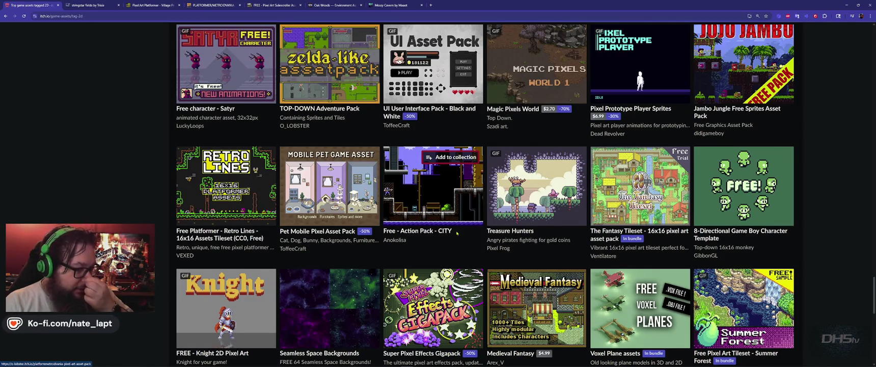
{"action": "scroll", "coordinate": [453, 237], "scroll_direction": "down", "scroll_amount": 5}
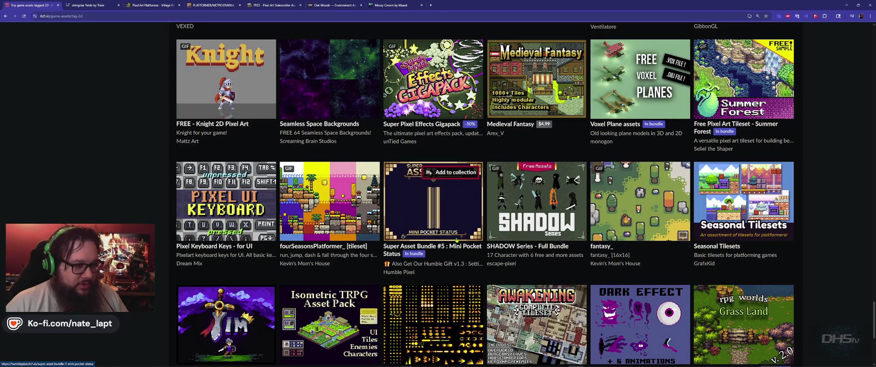
{"action": "key", "text": "alt+Tab"}
{"action": "key", "text": "alt+Tab"}
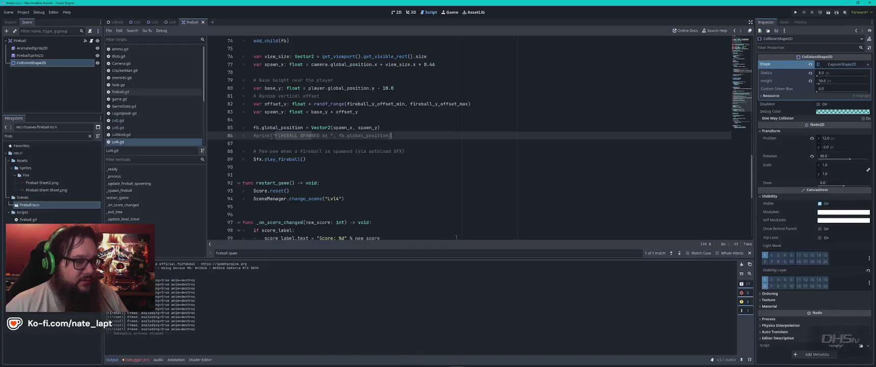
Step: Switch to the 2D view, clear the FileSystem filter and bring up the Lvl2 scene
{"action": "left_click", "coordinate": [396, 12]}
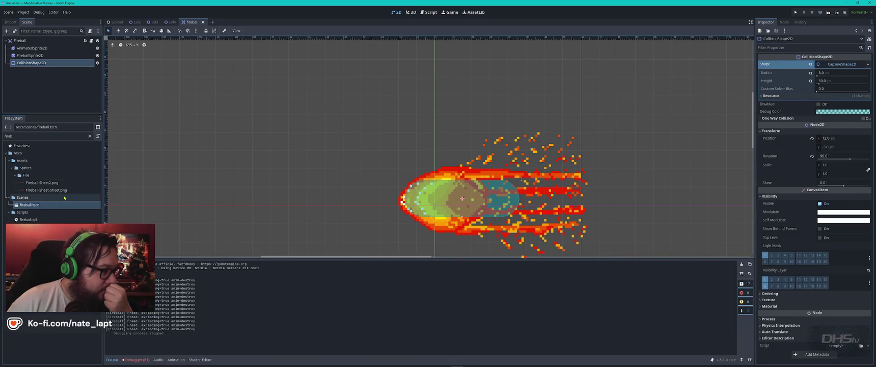
{"action": "left_click", "coordinate": [89, 136]}
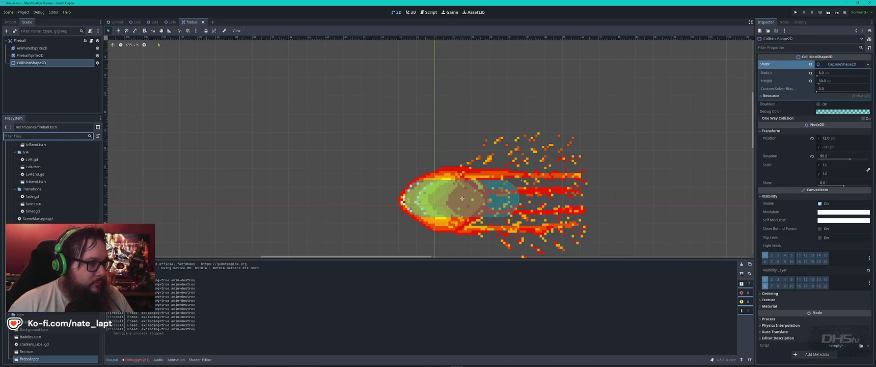
{"action": "left_click", "coordinate": [135, 22]}
Step: Zoom in and out across the Lvl2 canvas to inspect its platforms, blob enemies and fireballs
{"action": "scroll", "coordinate": [391, 186], "scroll_direction": "up", "scroll_amount": 2}
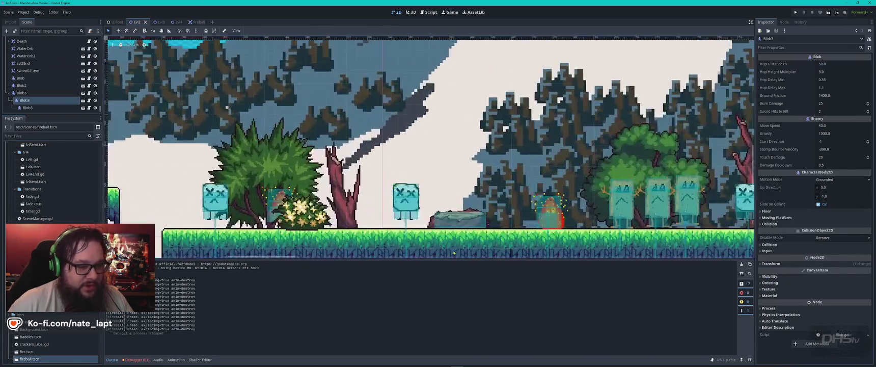
{"action": "scroll", "coordinate": [393, 168], "scroll_direction": "up", "scroll_amount": 6}
{"action": "scroll", "coordinate": [396, 142], "scroll_direction": "up", "scroll_amount": 1}
{"action": "scroll", "coordinate": [398, 134], "scroll_direction": "up", "scroll_amount": 1}
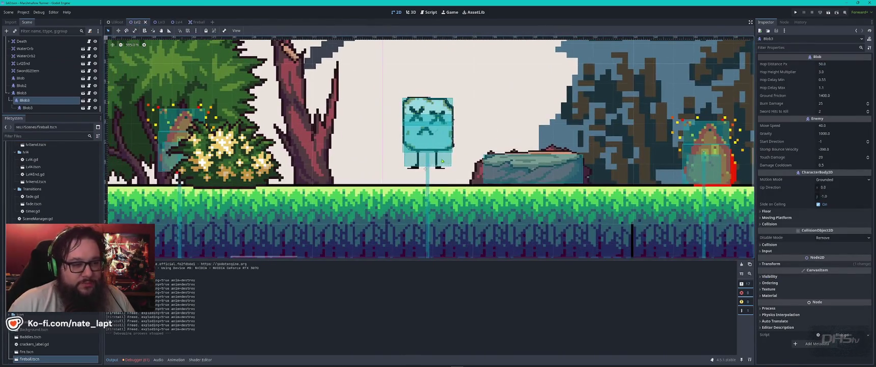
{"action": "scroll", "coordinate": [439, 159], "scroll_direction": "down", "scroll_amount": 4}
{"action": "scroll", "coordinate": [439, 158], "scroll_direction": "down", "scroll_amount": 1}
{"action": "scroll", "coordinate": [546, 153], "scroll_direction": "up", "scroll_amount": 1}
{"action": "scroll", "coordinate": [546, 153], "scroll_direction": "up", "scroll_amount": 5}
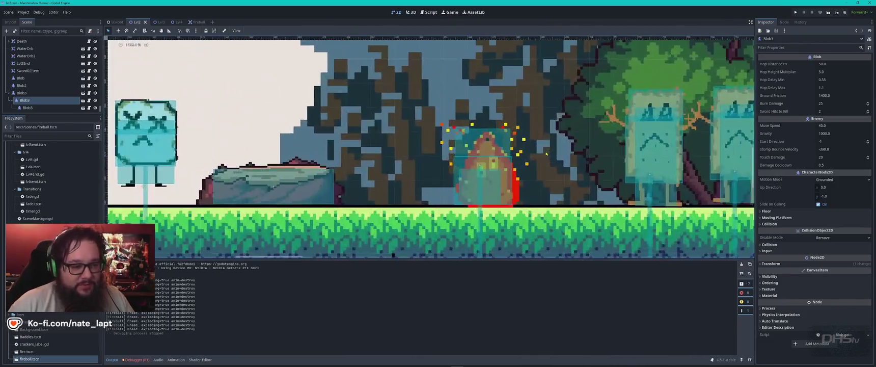
{"action": "scroll", "coordinate": [546, 152], "scroll_direction": "down", "scroll_amount": 4}
{"action": "scroll", "coordinate": [662, 154], "scroll_direction": "up", "scroll_amount": 5}
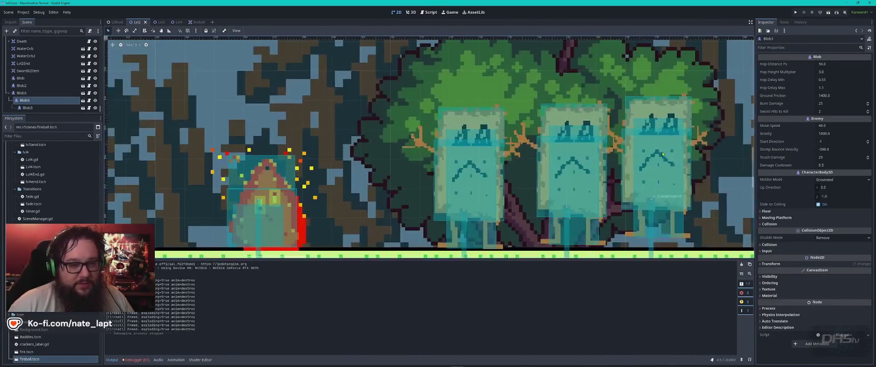
{"action": "scroll", "coordinate": [664, 164], "scroll_direction": "down", "scroll_amount": 3}
{"action": "scroll", "coordinate": [637, 148], "scroll_direction": "down", "scroll_amount": 2}
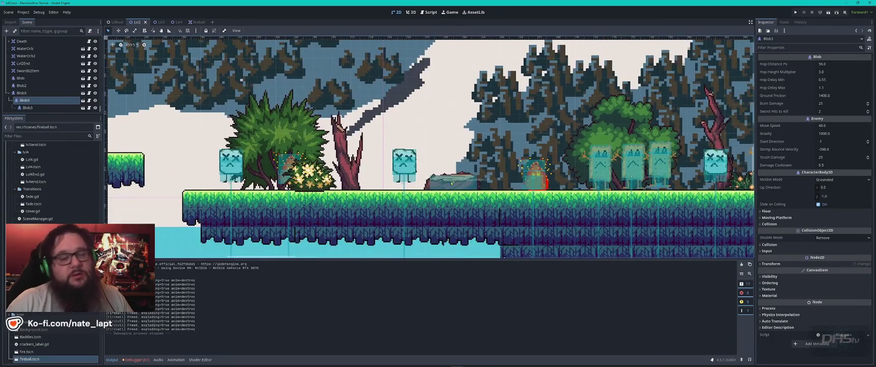
{"action": "scroll", "coordinate": [599, 128], "scroll_direction": "down", "scroll_amount": 2}
{"action": "scroll", "coordinate": [611, 112], "scroll_direction": "down", "scroll_amount": 1}
{"action": "scroll", "coordinate": [622, 97], "scroll_direction": "down", "scroll_amount": 1}
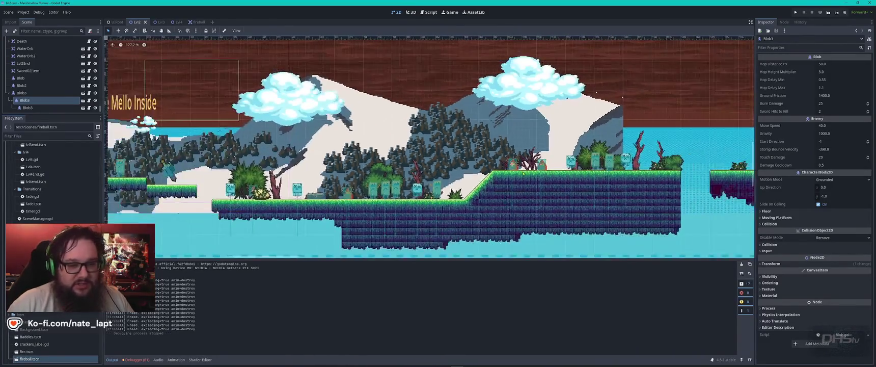
{"action": "scroll", "coordinate": [357, 174], "scroll_direction": "up", "scroll_amount": 2}
{"action": "scroll", "coordinate": [358, 174], "scroll_direction": "up", "scroll_amount": 2}
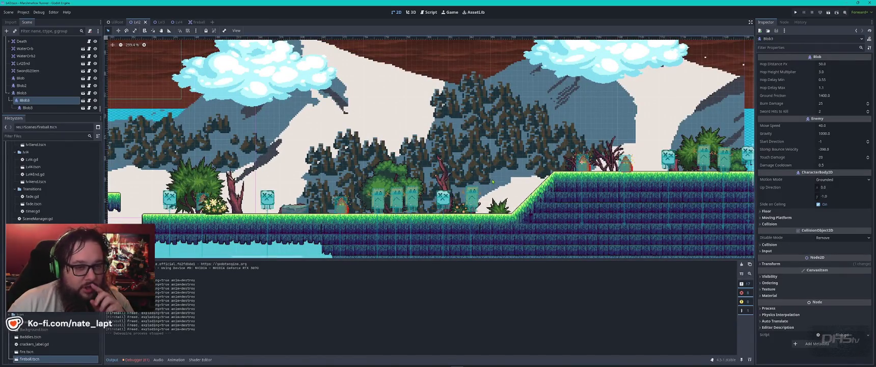
{"action": "scroll", "coordinate": [493, 181], "scroll_direction": "down", "scroll_amount": 4}
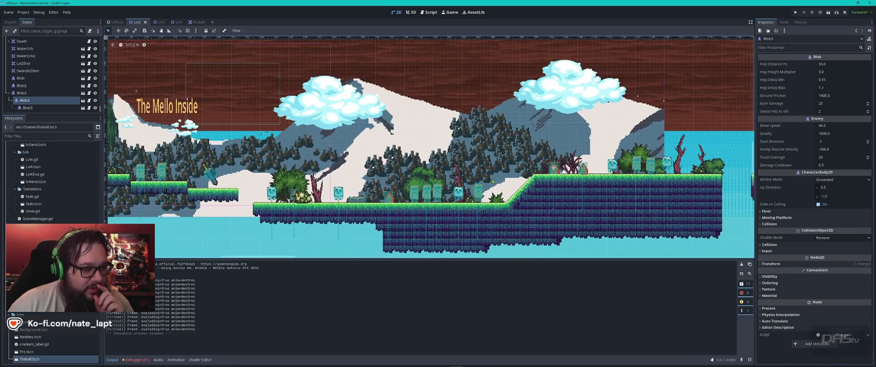
{"action": "scroll", "coordinate": [493, 180], "scroll_direction": "down", "scroll_amount": 2}
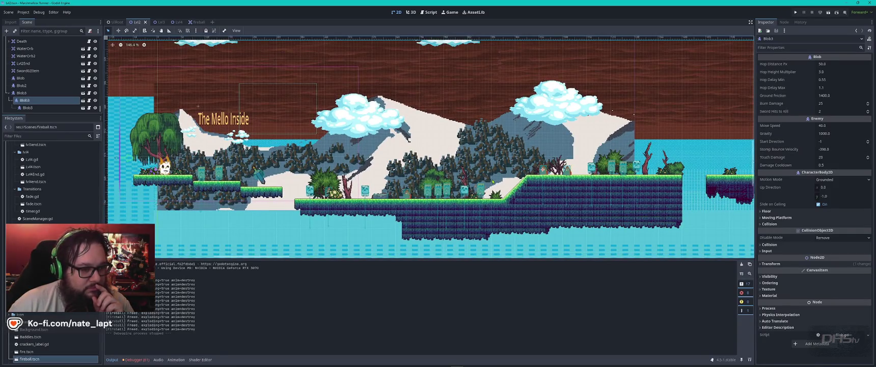
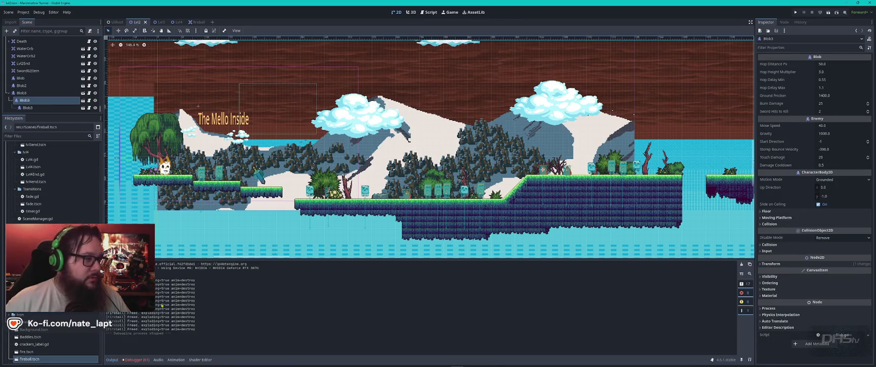
Step: Search the scripts for 'fireball' and open fireball.gd
{"action": "left_click", "coordinate": [428, 12]}
{"action": "key", "text": "ctrl+f"}
{"action": "type", "text": "fireball f"}
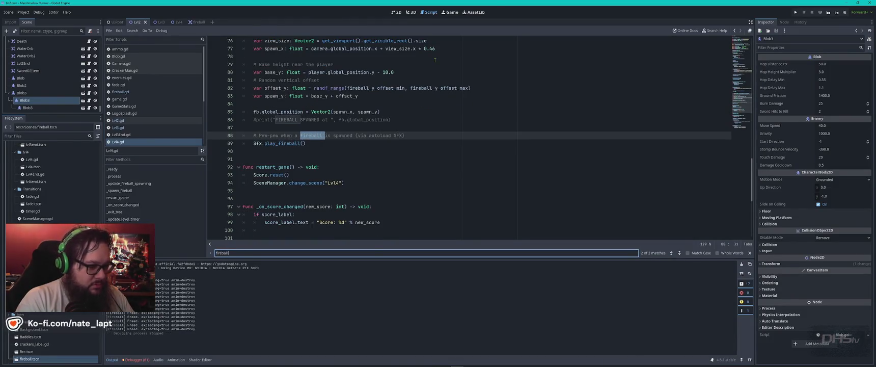
{"action": "key", "text": "ctrl+a"}
{"action": "type", "text": "f"}
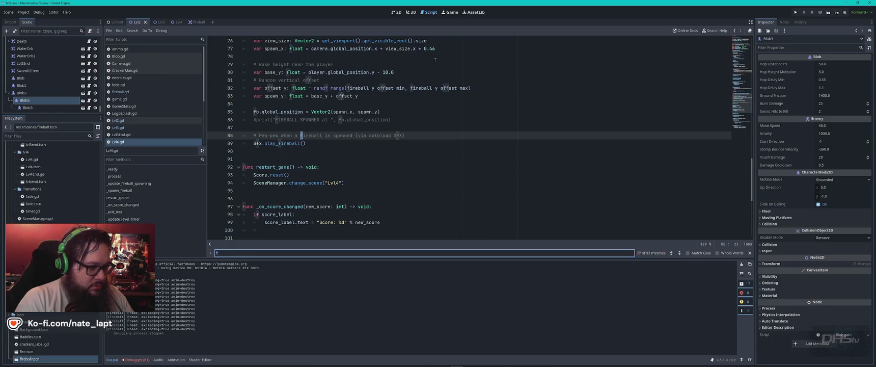
{"action": "type", "text": "ireed"}
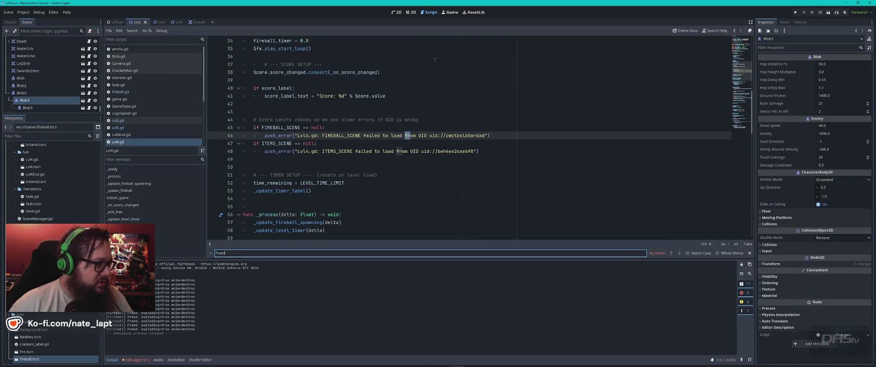
{"action": "left_click", "coordinate": [122, 92]}
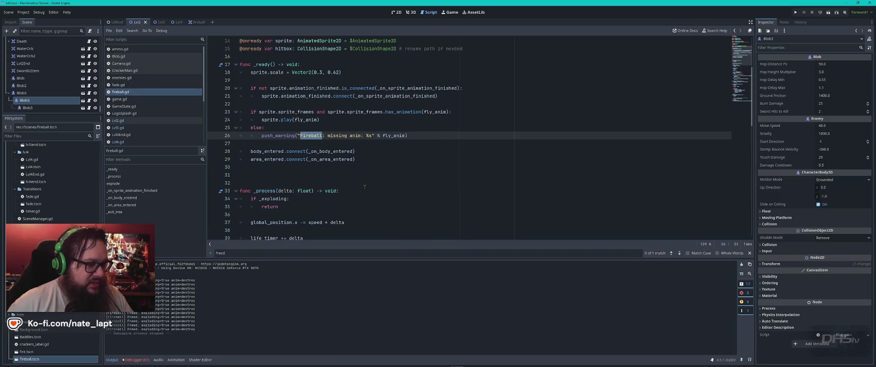
Step: Find 'freed' and comment out lines 85–86, the _exit_tree header and Freed print, then save
{"action": "key", "text": "ctrl+f"}
{"action": "type", "text": "freed"}
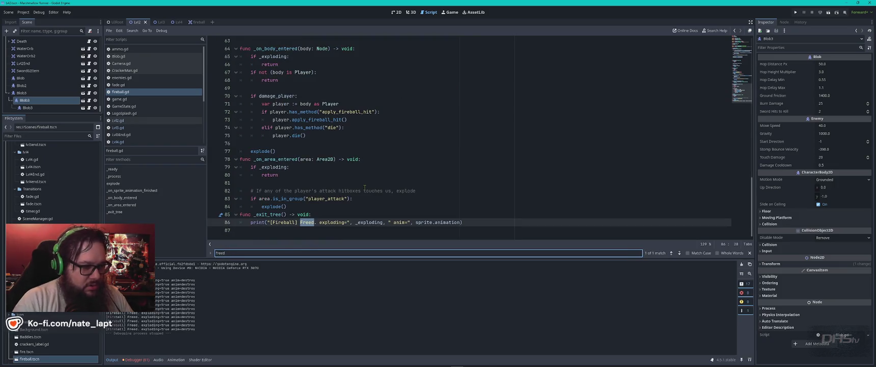
{"action": "left_click", "coordinate": [369, 223]}
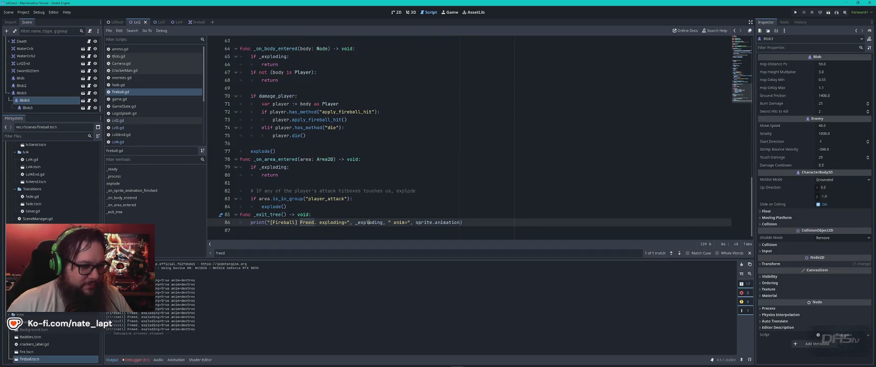
{"action": "key", "text": "ctrl+k"}
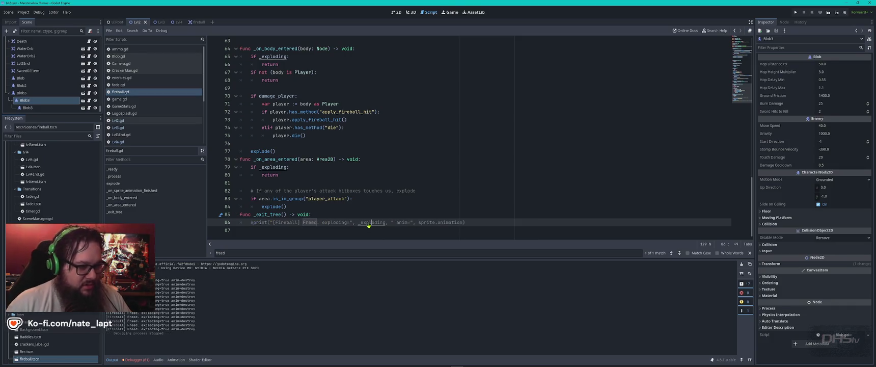
{"action": "left_click", "coordinate": [331, 218]}
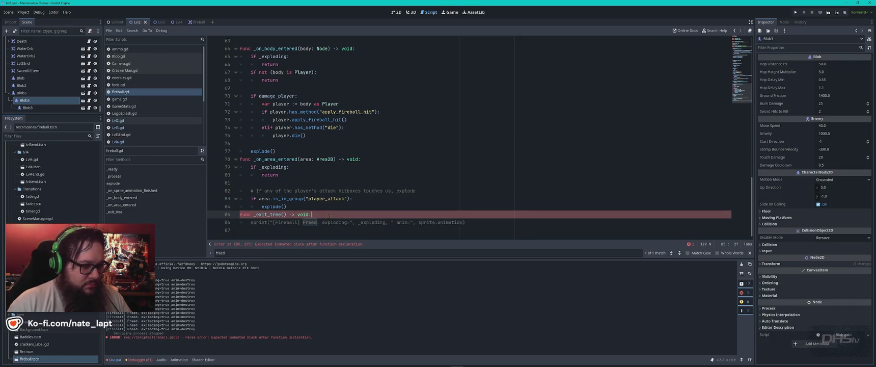
{"action": "key", "text": "ctrl+k"}
{"action": "key", "text": "ctrl+s"}
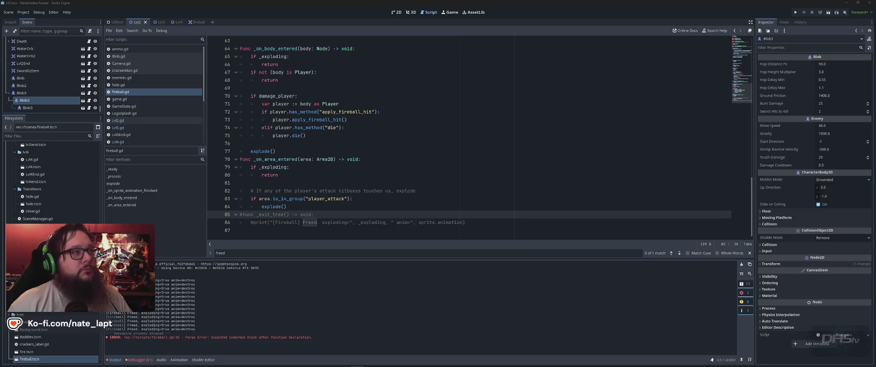
Step: Bring up the Alt+Tab window switcher
{"action": "key", "text": "alt+Tab"}
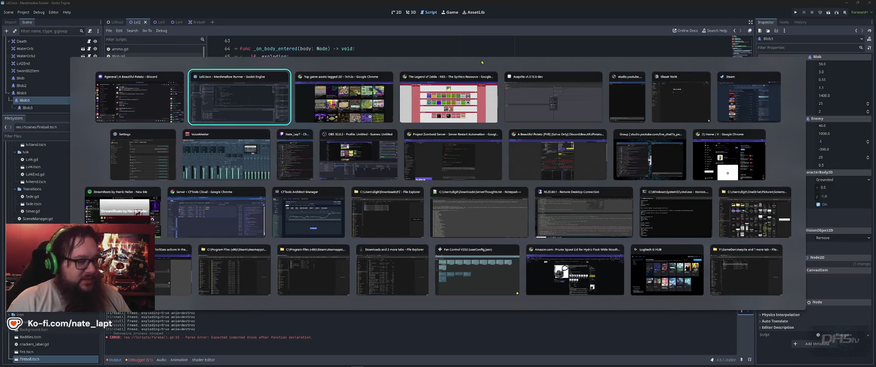
Step: In Chrome, search Google Images for 'pixel campfire' and preview the Freepik campfire image
{"action": "left_click", "coordinate": [383, 79]}
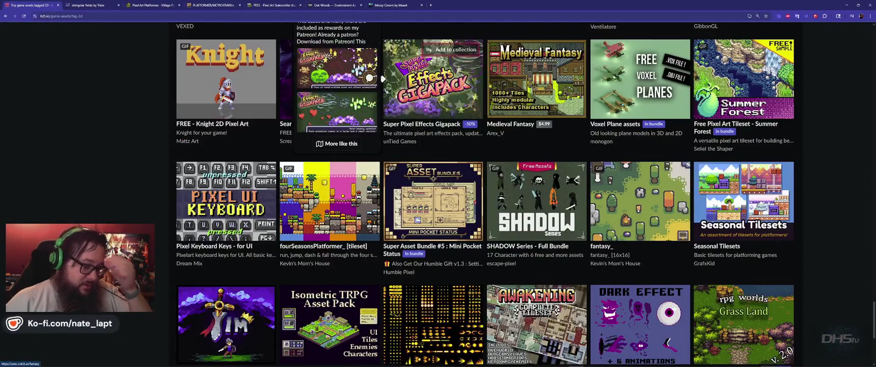
{"action": "key", "text": "ctrl+t"}
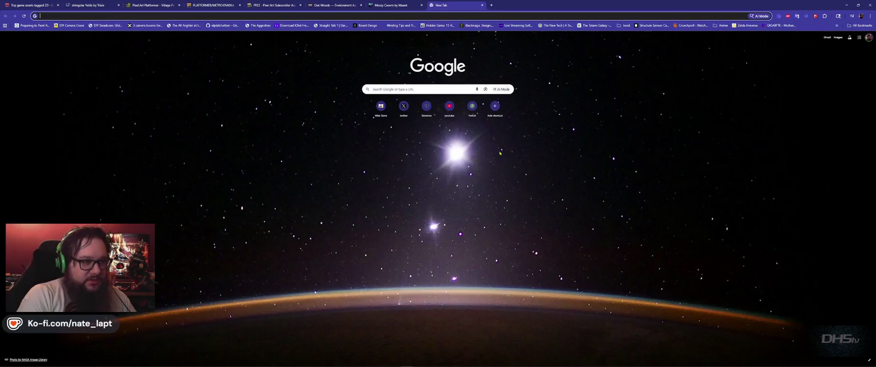
{"action": "type", "text": "images.google.com"}
{"action": "key", "text": "Return"}
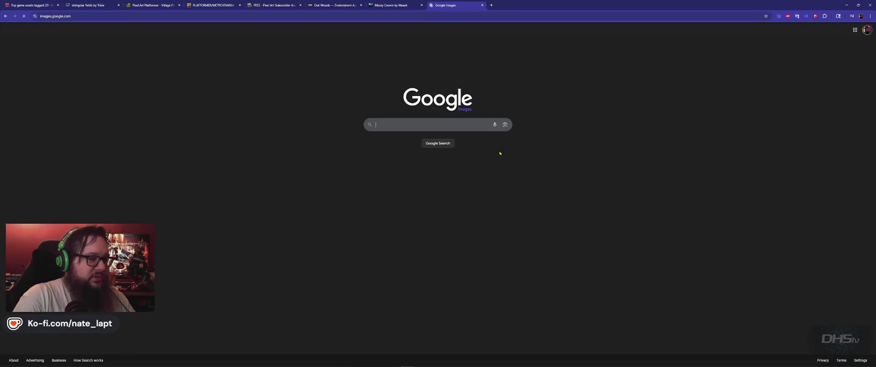
{"action": "type", "text": "pixel campfire"}
{"action": "key", "text": "Return"}
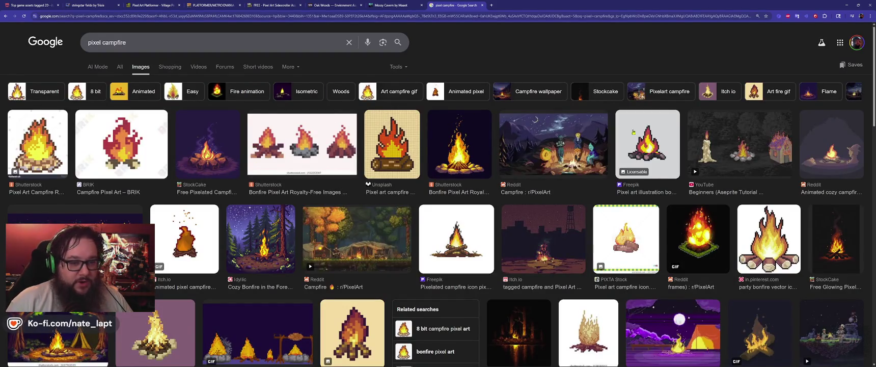
{"action": "left_click", "coordinate": [644, 148]}
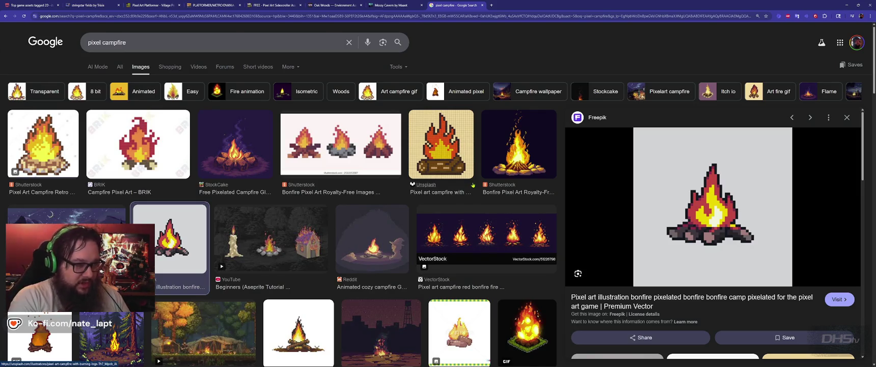
Step: Load Google Images in another new tab
{"action": "key", "text": "ctrl+t"}
{"action": "type", "text": "im"}
{"action": "key", "text": "Return"}
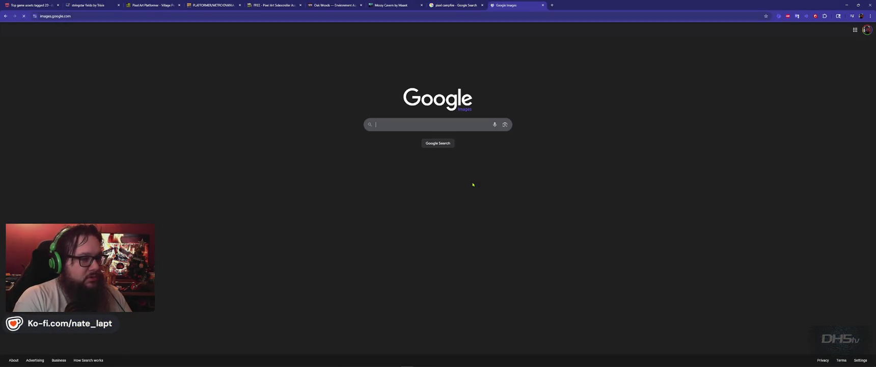
Step: Search Google Images for 'pixel boy scout', browse the scout sprites, then return to Aseprite
{"action": "type", "text": "pixel boy scout"}
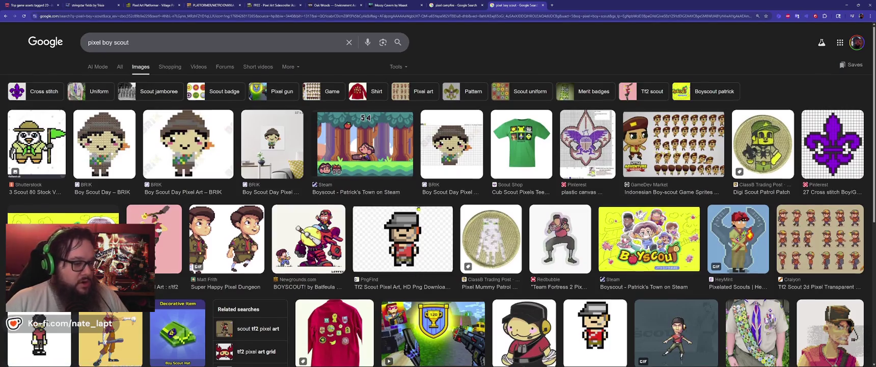
{"action": "scroll", "coordinate": [417, 274], "scroll_direction": "down", "scroll_amount": 2}
{"action": "scroll", "coordinate": [432, 229], "scroll_direction": "down", "scroll_amount": 1}
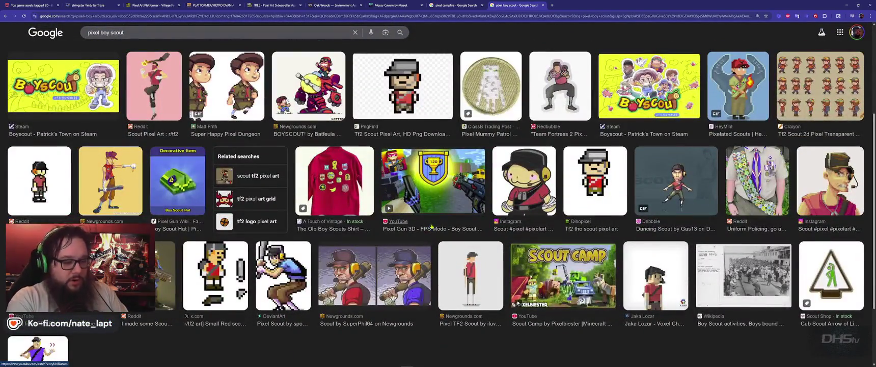
{"action": "scroll", "coordinate": [431, 226], "scroll_direction": "up", "scroll_amount": 3}
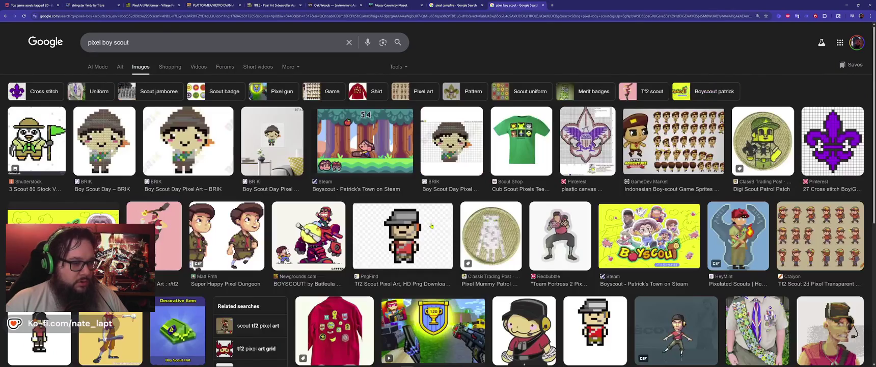
{"action": "key", "text": "alt+Tab"}
{"action": "key", "text": "alt+Tab"}
{"action": "key", "text": "alt+Tab"}
{"action": "key", "text": "alt+Tab"}
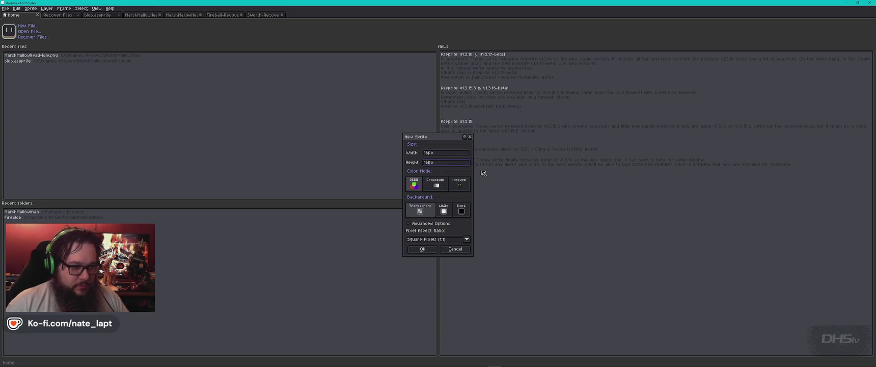
Step: Create the new sprite, try some brown pencil strokes, then undo them
{"action": "key", "text": "Return"}
{"action": "scroll", "coordinate": [435, 144], "scroll_direction": "up", "scroll_amount": 2}
{"action": "scroll", "coordinate": [435, 145], "scroll_direction": "up", "scroll_amount": 6}
{"action": "left_click", "coordinate": [435, 144]}
{"action": "scroll", "coordinate": [435, 144], "scroll_direction": "down", "scroll_amount": 5}
{"action": "mouse_move", "coordinate": [361, 137]}
{"action": "left_mouse_down"}
{"action": "mouse_move", "coordinate": [361, 175]}
{"action": "mouse_move", "coordinate": [412, 87]}
{"action": "mouse_move", "coordinate": [313, 113]}
{"action": "mouse_move", "coordinate": [313, 148]}
{"action": "left_mouse_up"}
{"action": "key", "text": "ctrl+z"}
{"action": "key", "text": "ctrl+z"}
{"action": "key", "text": "ctrl+z"}
Step: Place a single brown pixel and move it near the canvas centre
{"action": "left_click", "coordinate": [325, 114]}
{"action": "scroll", "coordinate": [345, 114], "scroll_direction": "down", "scroll_amount": 1}
{"action": "left_click_drag", "start_coordinate": [346, 115], "coordinate": [354, 138]}
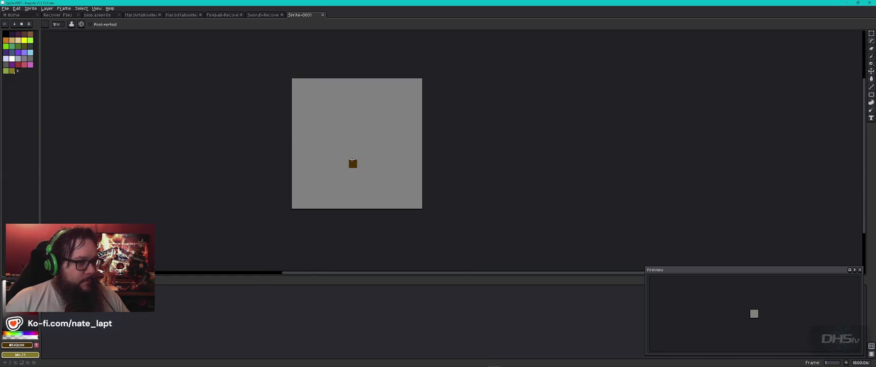
{"action": "key", "text": "alt+Tab"}
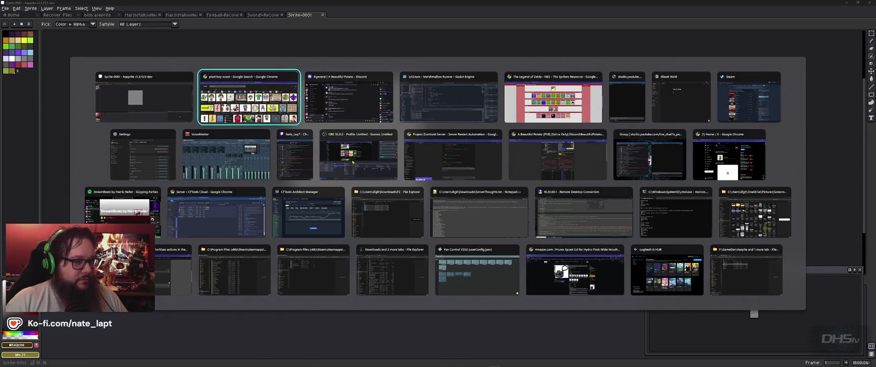
Step: Open a file browser beside the canvas and browse to F:\GameDev\Asepite
{"action": "key", "text": "shift+Tab"}
{"action": "key", "text": "ctrl+o"}
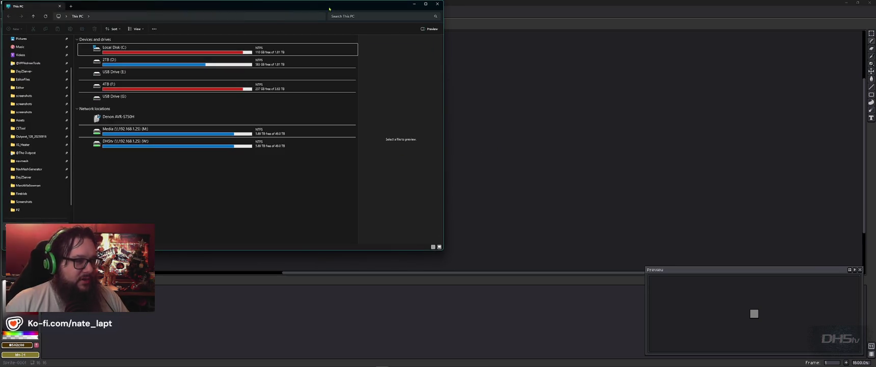
{"action": "left_click_drag", "start_coordinate": [230, 6], "coordinate": [615, 43]}
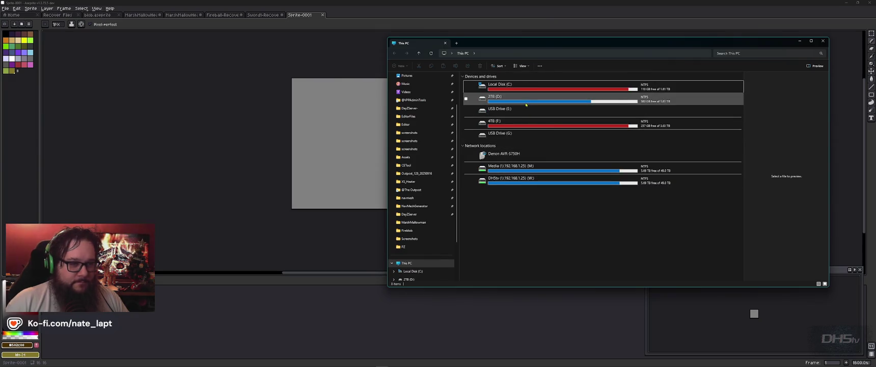
{"action": "double_click", "coordinate": [522, 124]}
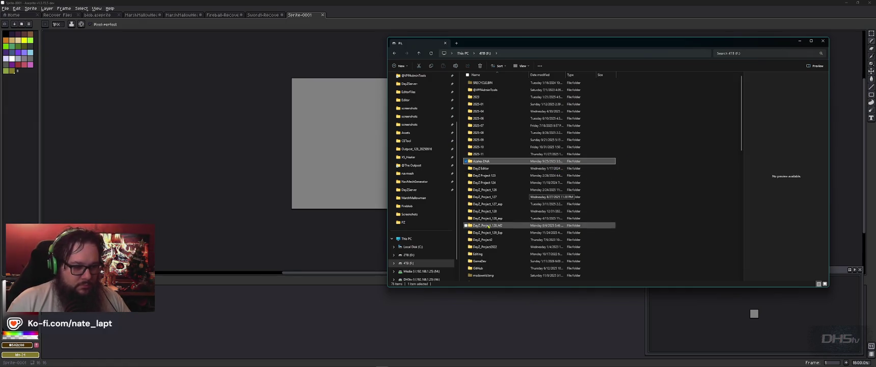
{"action": "left_click", "coordinate": [483, 262]}
{"action": "double_click", "coordinate": [482, 261]}
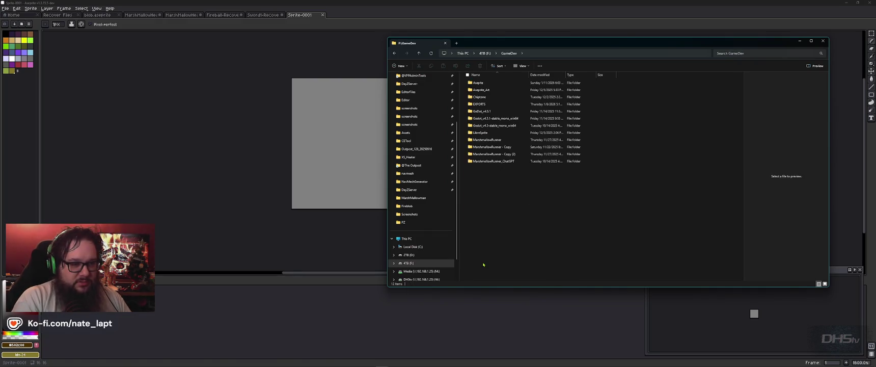
{"action": "key", "text": "Down"}
{"action": "key", "text": "Up"}
{"action": "key", "text": "Return"}
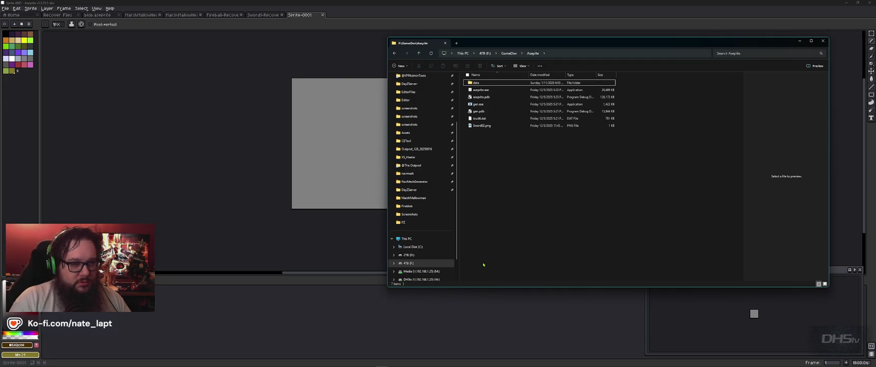
Step: In a new tab, open the W: drive's Graphic Projects\MarshMallowman folder
{"action": "key", "text": "ctrl+t"}
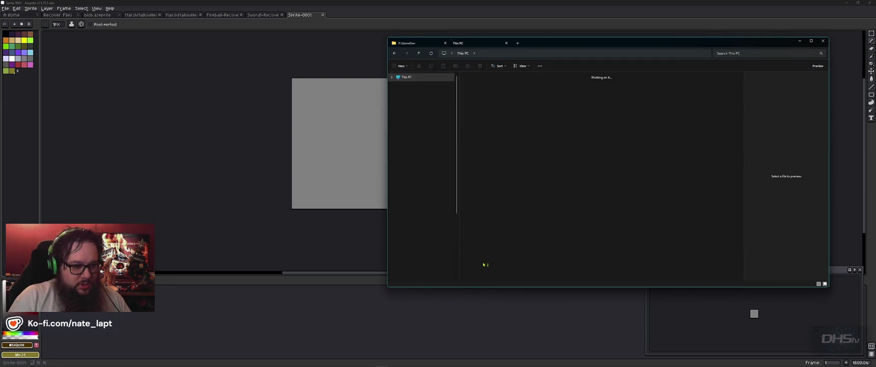
{"action": "key", "text": "Down"}
{"action": "key", "text": "Down"}
{"action": "key", "text": "Down"}
{"action": "key", "text": "Down"}
{"action": "key", "text": "Down"}
{"action": "key", "text": "Down"}
{"action": "key", "text": "Down"}
{"action": "key", "text": "Down"}
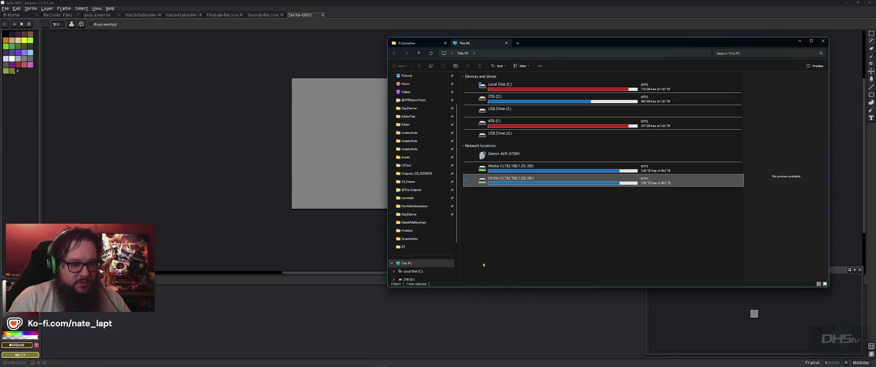
{"action": "key", "text": "Return"}
{"action": "double_click", "coordinate": [483, 262]}
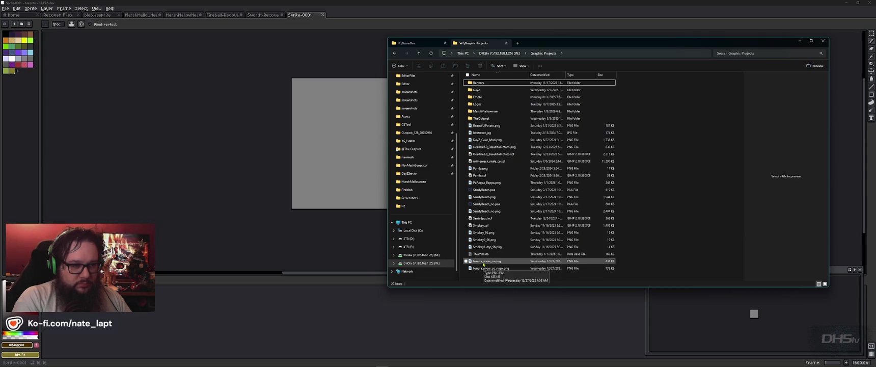
{"action": "key", "text": "Down"}
{"action": "key", "text": "Down"}
{"action": "key", "text": "Down"}
{"action": "key", "text": "Down"}
{"action": "key", "text": "Return"}
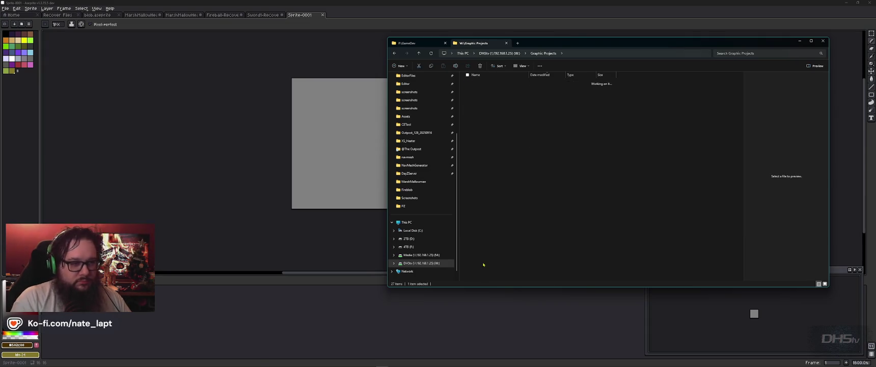
Step: Set Group by None, sort files by Name, and preview CrackerMan2.png
{"action": "right_click", "coordinate": [693, 138]}
{"action": "mouse_move", "coordinate": [711, 154]}
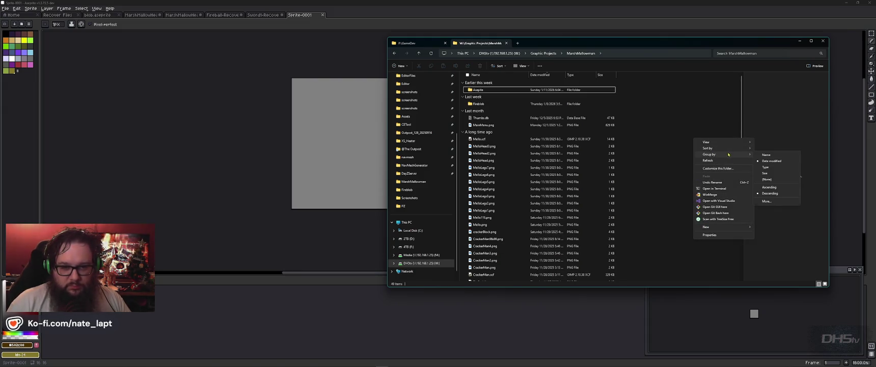
{"action": "left_click", "coordinate": [766, 179]}
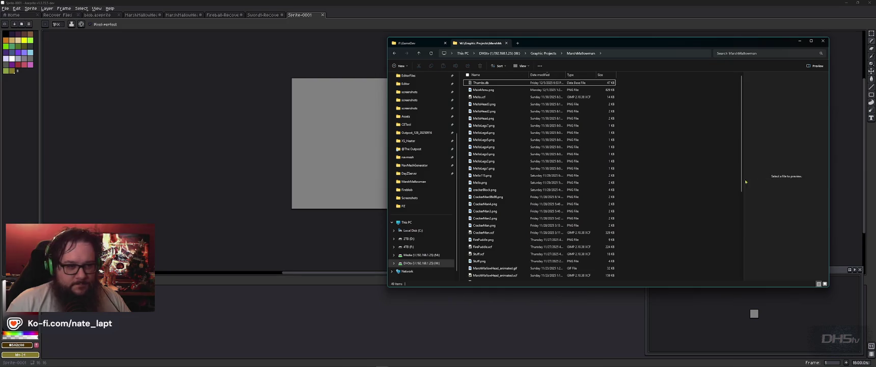
{"action": "left_click", "coordinate": [504, 75]}
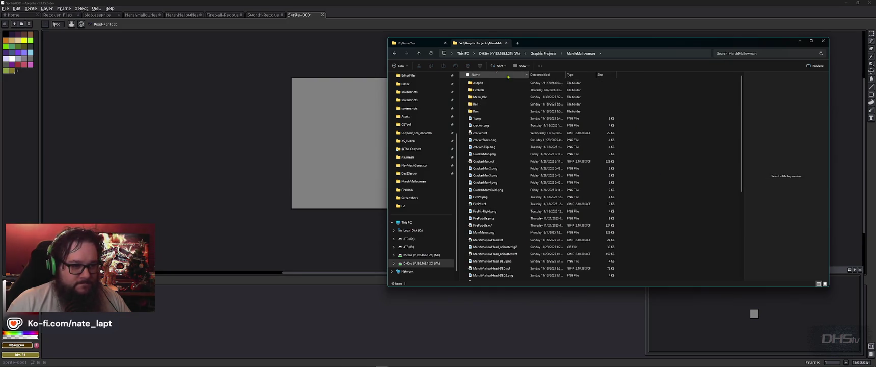
{"action": "left_click", "coordinate": [509, 168]}
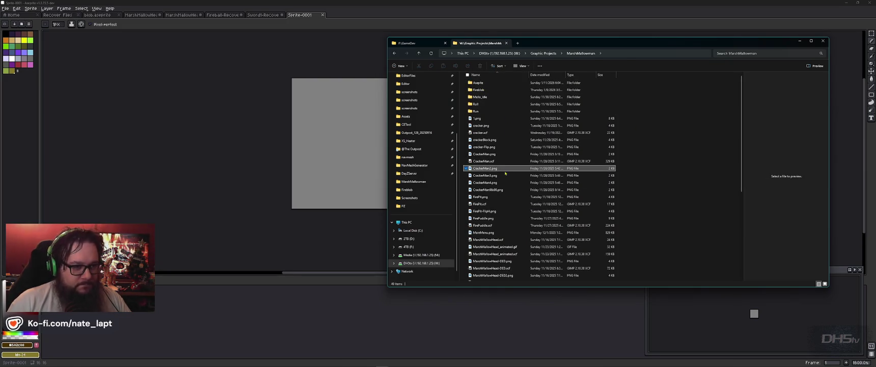
{"action": "scroll", "coordinate": [579, 200], "scroll_direction": "down", "scroll_amount": 5}
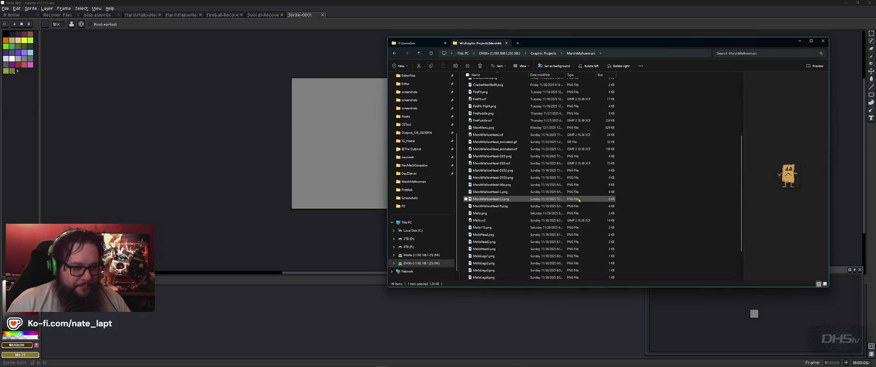
Step: Check MarshMallowHead-DED.png's Properties > Details, showing 96 x 104 dimensions
{"action": "left_click", "coordinate": [510, 157]}
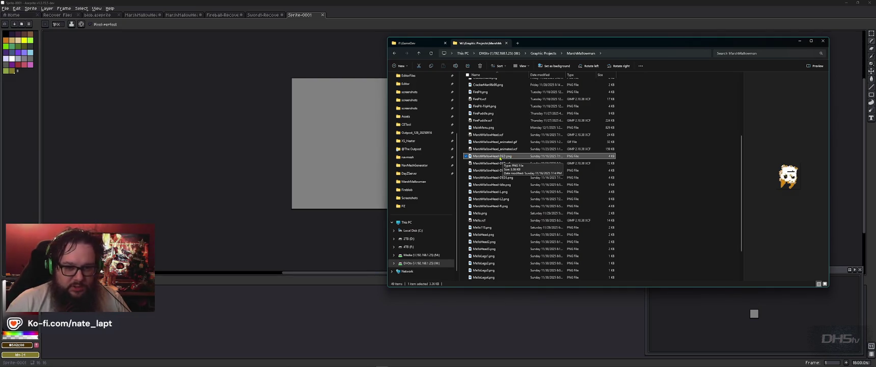
{"action": "right_click", "coordinate": [500, 156]}
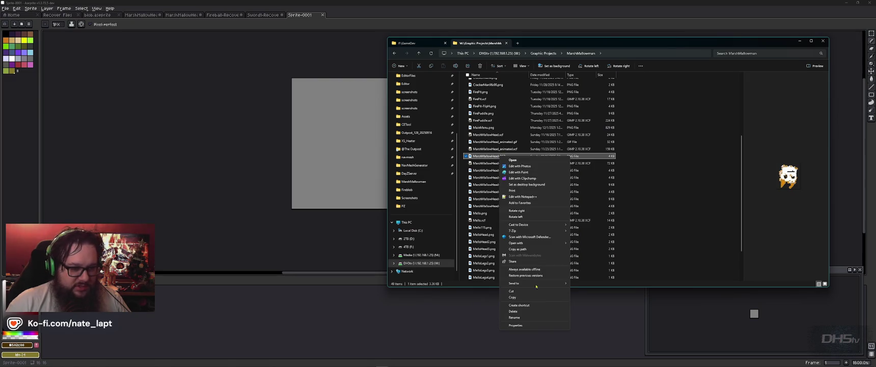
{"action": "left_click", "coordinate": [531, 324]}
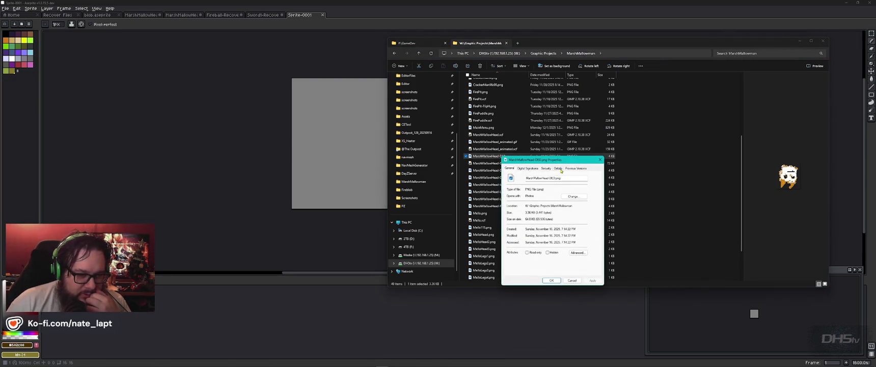
{"action": "left_click", "coordinate": [558, 169]}
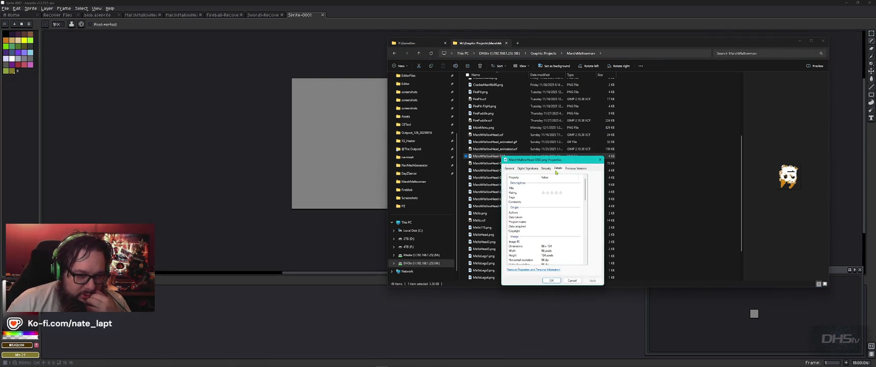
{"action": "left_click", "coordinate": [555, 247]}
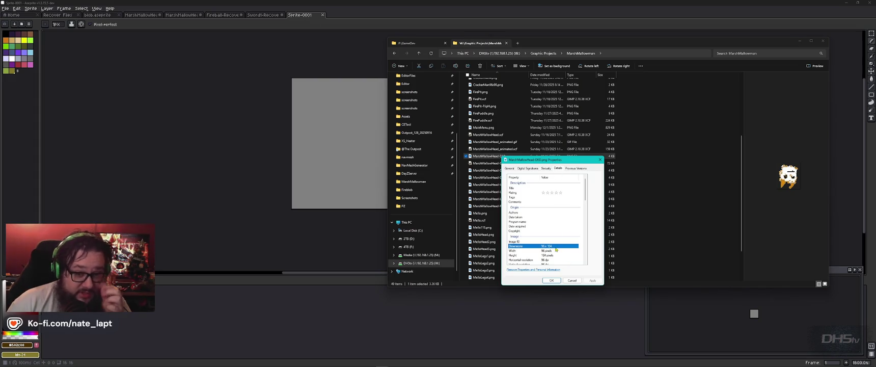
{"action": "left_click", "coordinate": [571, 280]}
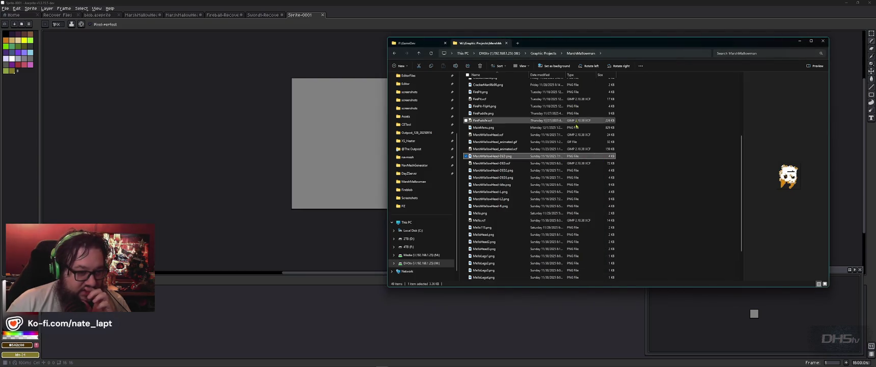
Step: Open the Fireblob folder and view blob-Sheet.png in the image viewer
{"action": "scroll", "coordinate": [576, 148], "scroll_direction": "up", "scroll_amount": 5}
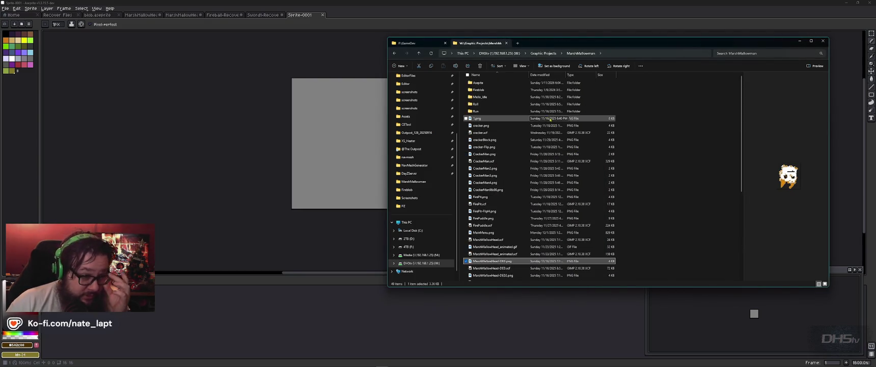
{"action": "double_click", "coordinate": [481, 90]}
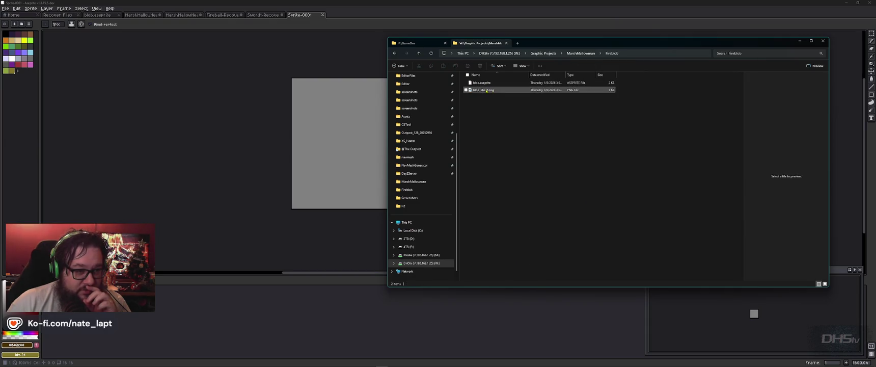
{"action": "left_click", "coordinate": [485, 90]}
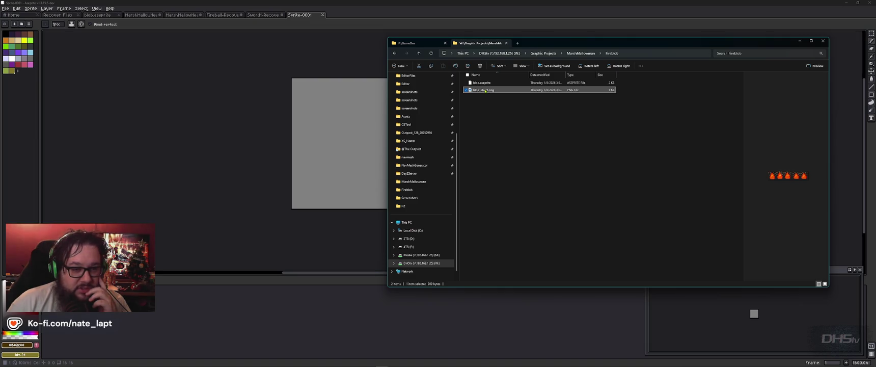
{"action": "double_click", "coordinate": [485, 90]}
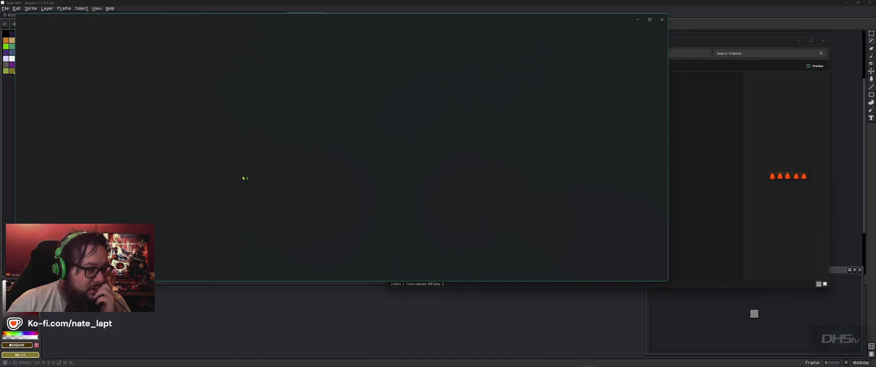
{"action": "scroll", "coordinate": [326, 147], "scroll_direction": "up", "scroll_amount": 1}
{"action": "scroll", "coordinate": [339, 144], "scroll_direction": "up", "scroll_amount": 2}
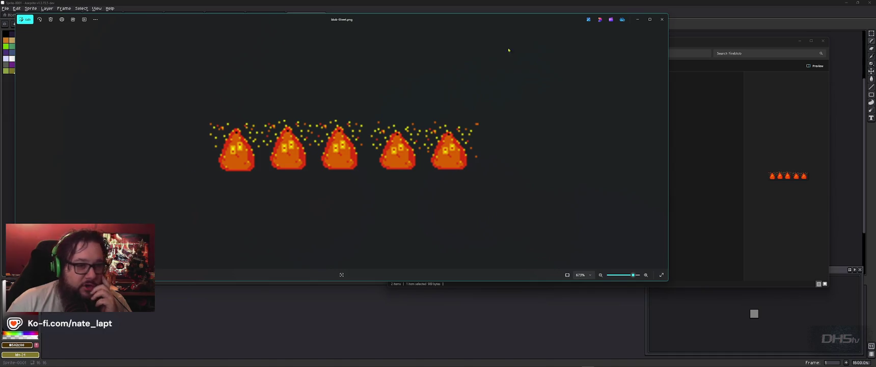
{"action": "left_click", "coordinate": [662, 20]}
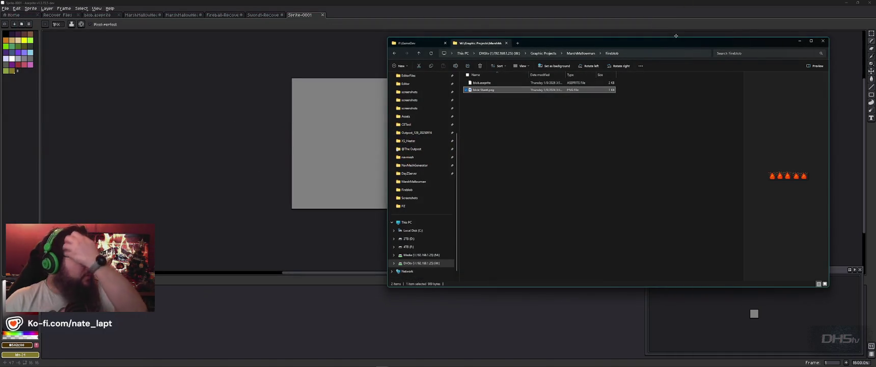
Step: Close Sprite-0001 and create a new blank 32x32 px sprite
{"action": "left_click", "coordinate": [635, 23]}
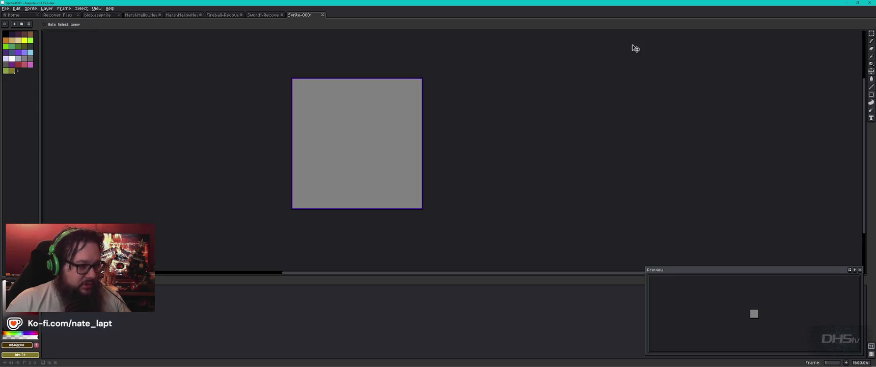
{"action": "middle_click", "coordinate": [305, 16]}
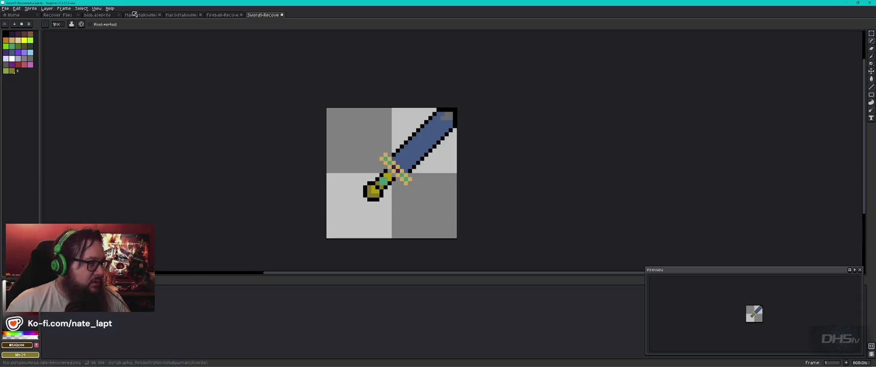
{"action": "left_click", "coordinate": [5, 8]}
{"action": "left_click", "coordinate": [11, 14]}
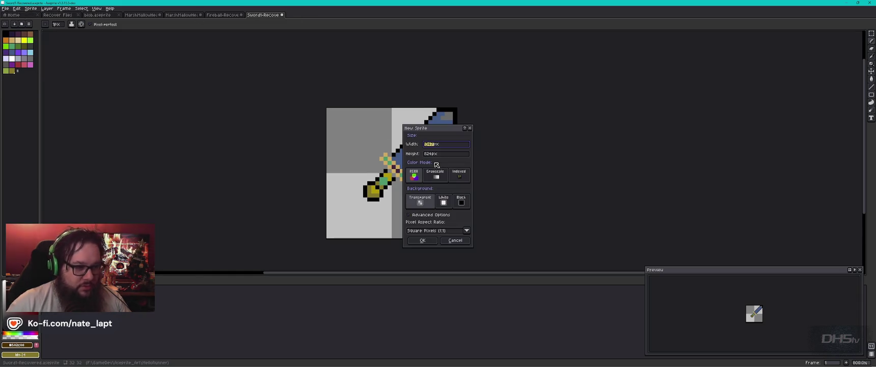
{"action": "key", "text": "Return"}
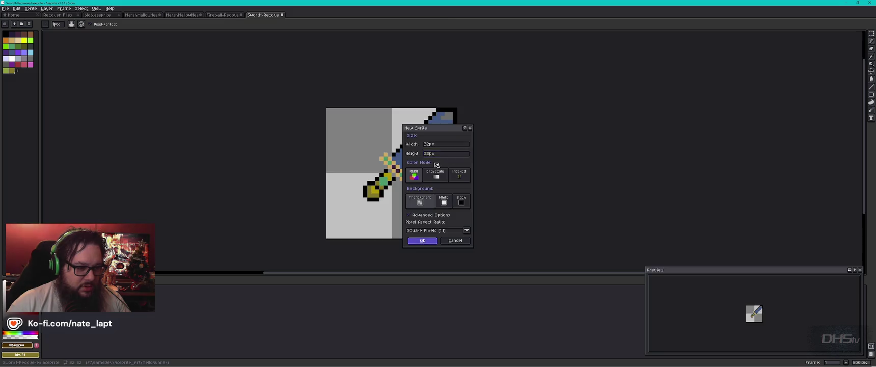
{"action": "scroll", "coordinate": [464, 154], "scroll_direction": "up", "scroll_amount": 5}
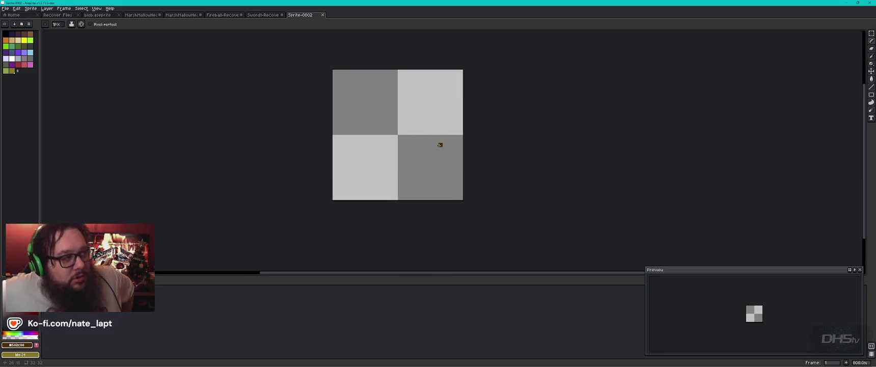
{"action": "key", "text": "alt+Tab"}
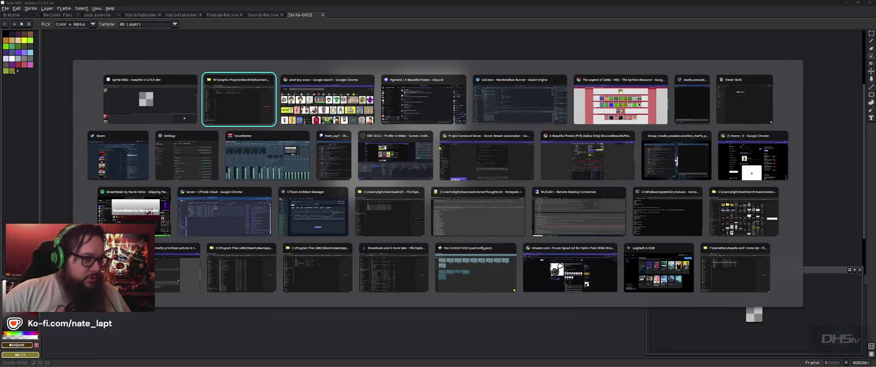
Step: In a new tab, search Google Images for 's'mores chocolate chip cookies'
{"action": "key", "text": "ctrl+t"}
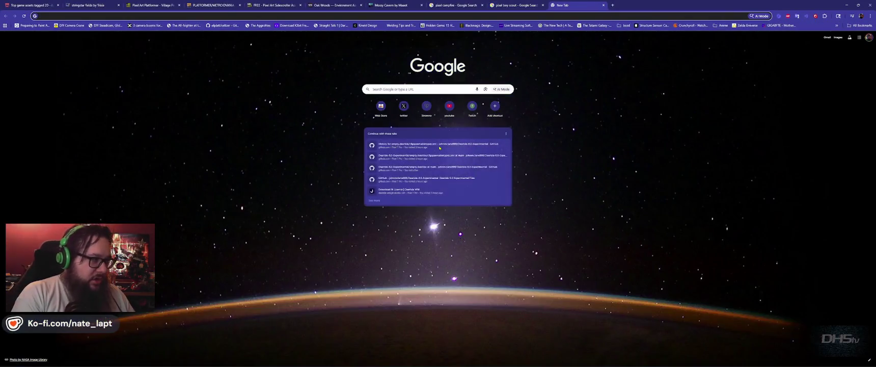
{"action": "type", "text": "images.google.com"}
{"action": "key", "text": "Return"}
{"action": "type", "text": "smores cho"}
{"action": "key", "text": "Down"}
{"action": "key", "text": "Return"}
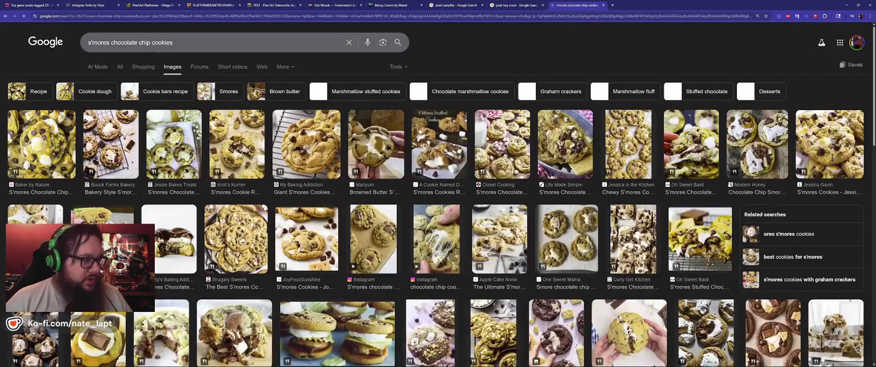
Step: Trim the query to 's'mores chocolate' and browse the image results
{"action": "double_click", "coordinate": [161, 43]}
{"action": "key", "text": "BackSpace"}
{"action": "key", "text": "BackSpace"}
{"action": "key", "text": "BackSpace"}
{"action": "key", "text": "BackSpace"}
{"action": "key", "text": "BackSpace"}
{"action": "key", "text": "BackSpace"}
{"action": "key", "text": "Return"}
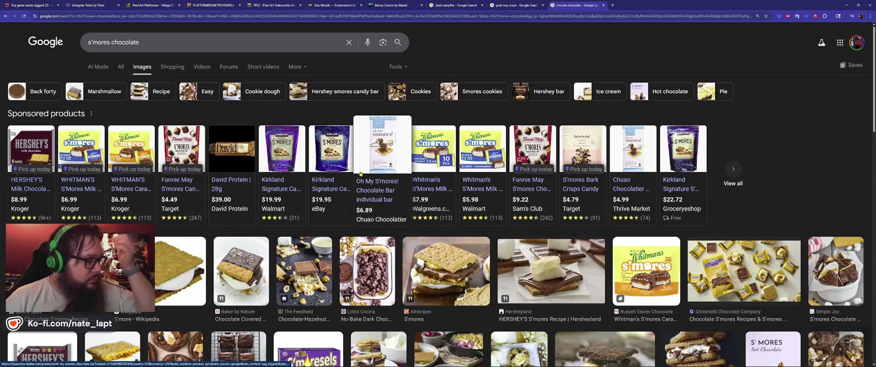
{"action": "mouse_move", "coordinate": [382, 167]}
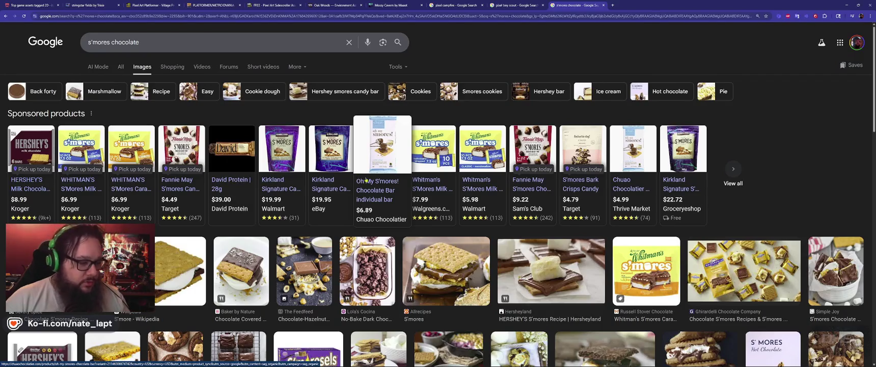
{"action": "scroll", "coordinate": [548, 252], "scroll_direction": "down", "scroll_amount": 2}
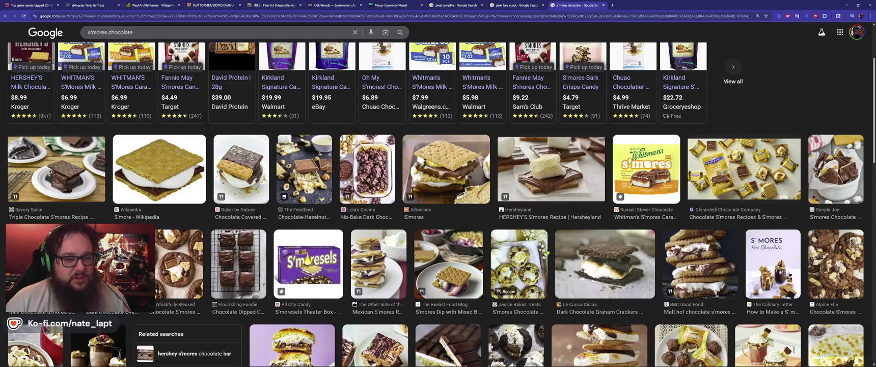
{"action": "scroll", "coordinate": [548, 252], "scroll_direction": "down", "scroll_amount": 3}
{"action": "scroll", "coordinate": [483, 301], "scroll_direction": "down", "scroll_amount": 2}
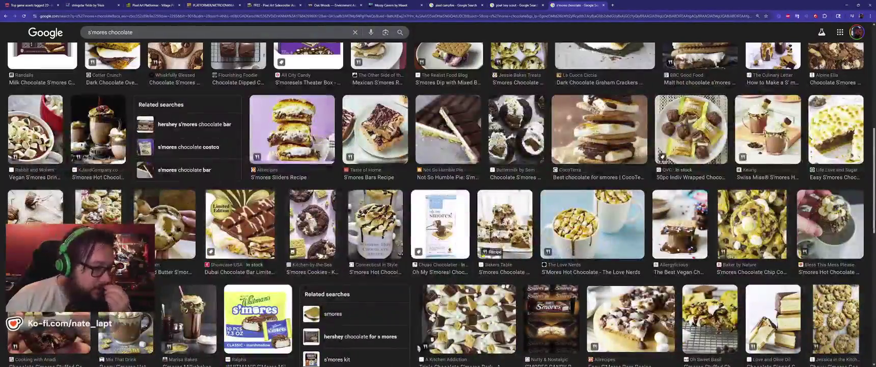
{"action": "scroll", "coordinate": [418, 348], "scroll_direction": "up", "scroll_amount": 3}
{"action": "scroll", "coordinate": [448, 301], "scroll_direction": "up", "scroll_amount": 5}
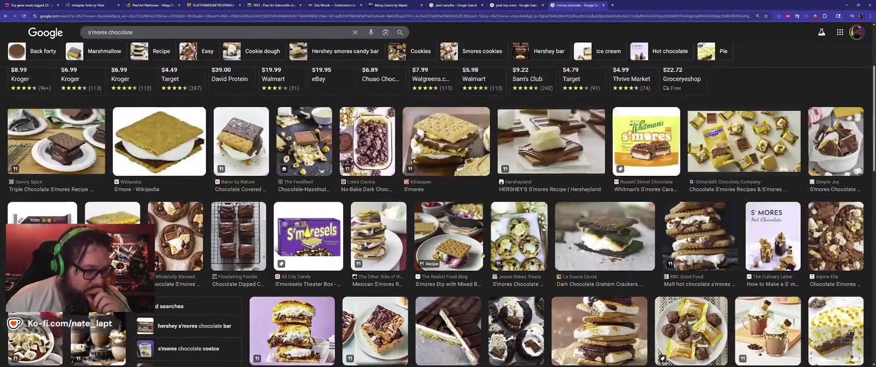
{"action": "scroll", "coordinate": [482, 255], "scroll_direction": "up", "scroll_amount": 3}
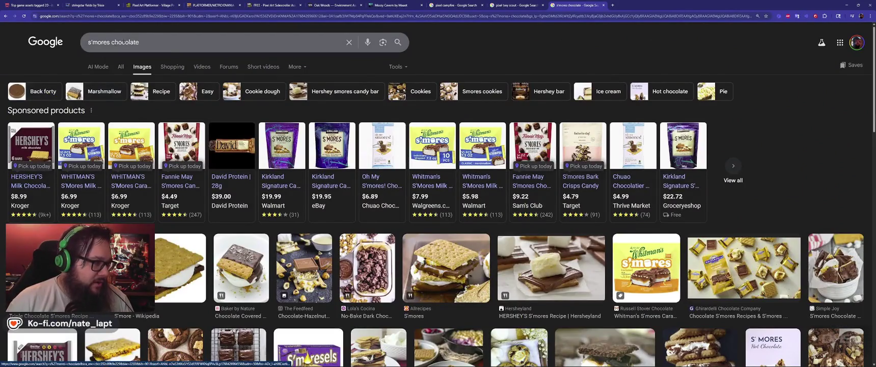
{"action": "double_click", "coordinate": [102, 43]}
Step: Search 'chocolate bar gif' and preview the dancing chocolate bar GIF from GIPHY
{"action": "key", "text": "BackSpace"}
{"action": "key", "text": "End"}
{"action": "type", "text": "bar g"}
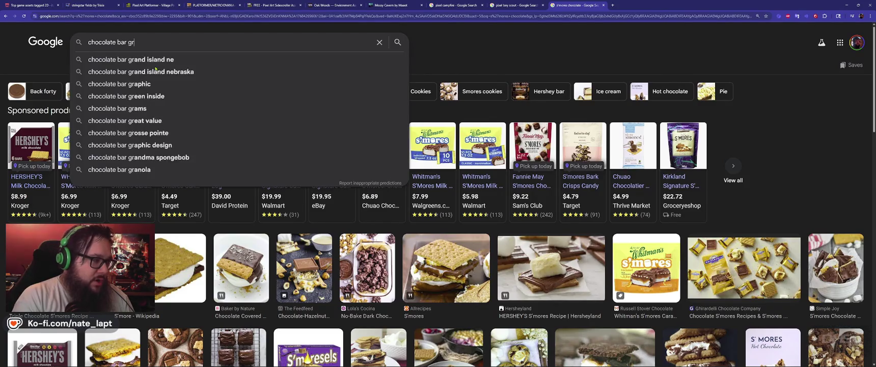
{"action": "type", "text": "if"}
{"action": "key", "text": "Return"}
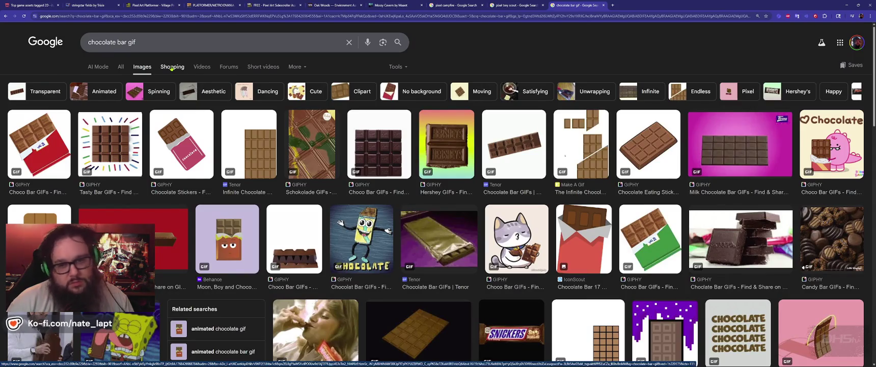
{"action": "scroll", "coordinate": [266, 171], "scroll_direction": "down", "scroll_amount": 3}
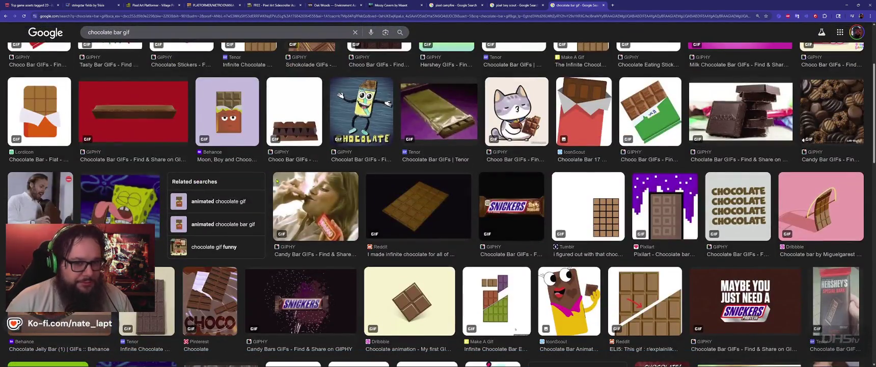
{"action": "left_click", "coordinate": [361, 112]}
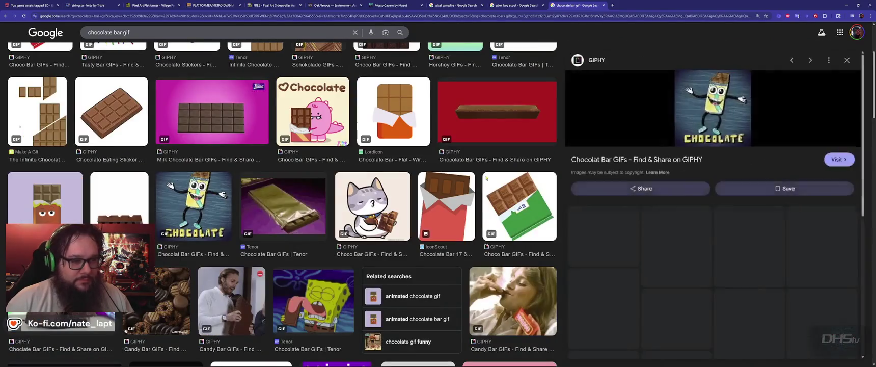
{"action": "left_click", "coordinate": [737, 114]}
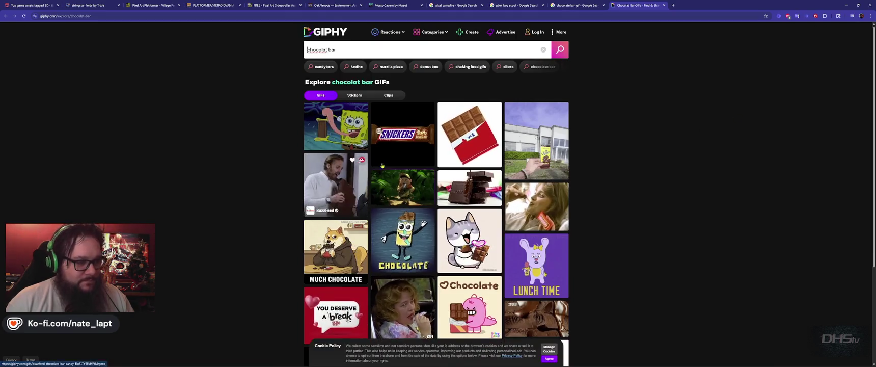
{"action": "key", "text": "ctrl+w"}
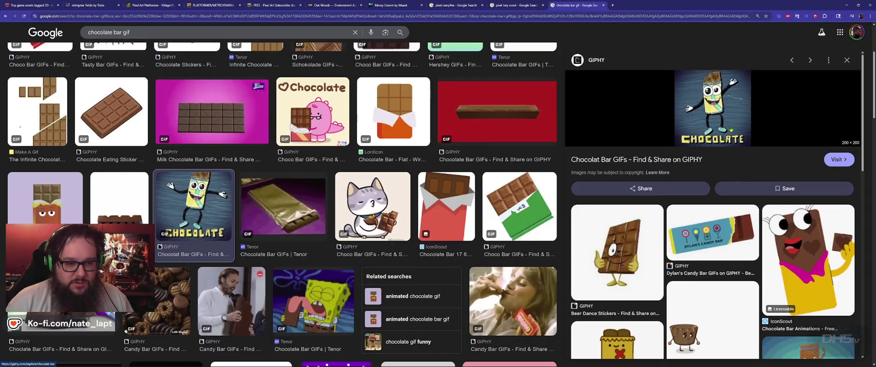
Step: Preview the Pixilart dancing chocolate image and scroll through the side preview panel
{"action": "scroll", "coordinate": [705, 166], "scroll_direction": "down", "scroll_amount": 1}
{"action": "scroll", "coordinate": [633, 224], "scroll_direction": "down", "scroll_amount": 3}
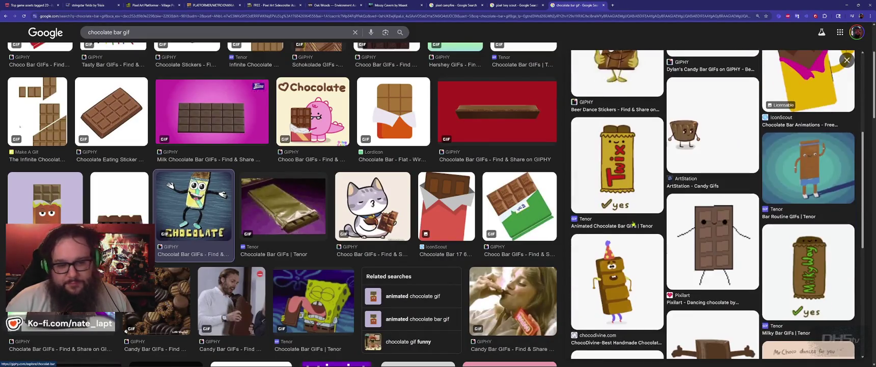
{"action": "left_click", "coordinate": [733, 239]}
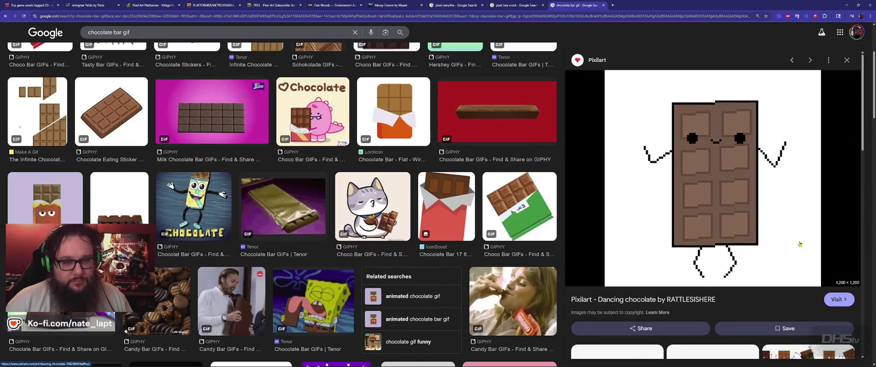
{"action": "scroll", "coordinate": [800, 243], "scroll_direction": "down", "scroll_amount": 3}
{"action": "scroll", "coordinate": [731, 273], "scroll_direction": "down", "scroll_amount": 5}
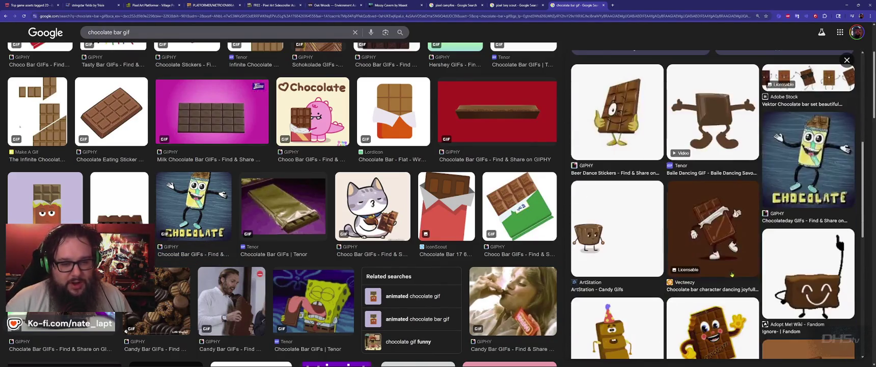
{"action": "scroll", "coordinate": [731, 274], "scroll_direction": "down", "scroll_amount": 2}
{"action": "scroll", "coordinate": [730, 273], "scroll_direction": "down", "scroll_amount": 3}
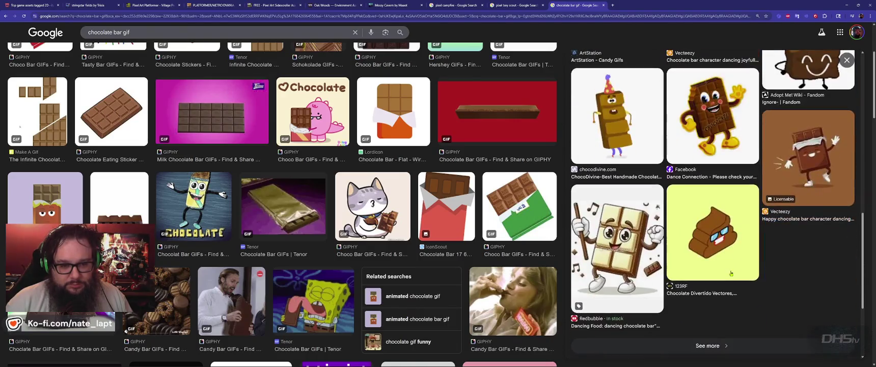
{"action": "scroll", "coordinate": [731, 274], "scroll_direction": "up", "scroll_amount": 8}
{"action": "scroll", "coordinate": [731, 273], "scroll_direction": "up", "scroll_amount": 2}
{"action": "scroll", "coordinate": [731, 274], "scroll_direction": "up", "scroll_amount": 1}
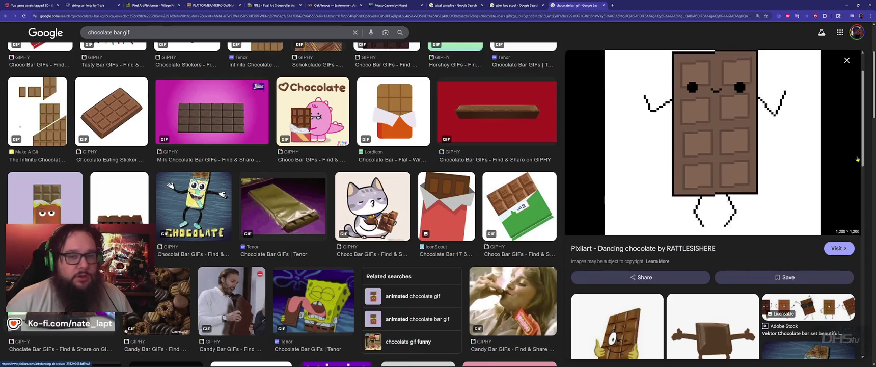
{"action": "scroll", "coordinate": [686, 174], "scroll_direction": "up", "scroll_amount": 2}
{"action": "scroll", "coordinate": [708, 194], "scroll_direction": "down", "scroll_amount": 5}
{"action": "scroll", "coordinate": [723, 208], "scroll_direction": "down", "scroll_amount": 3}
{"action": "scroll", "coordinate": [729, 217], "scroll_direction": "down", "scroll_amount": 3}
{"action": "scroll", "coordinate": [729, 217], "scroll_direction": "up", "scroll_amount": 5}
{"action": "scroll", "coordinate": [728, 217], "scroll_direction": "up", "scroll_amount": 5}
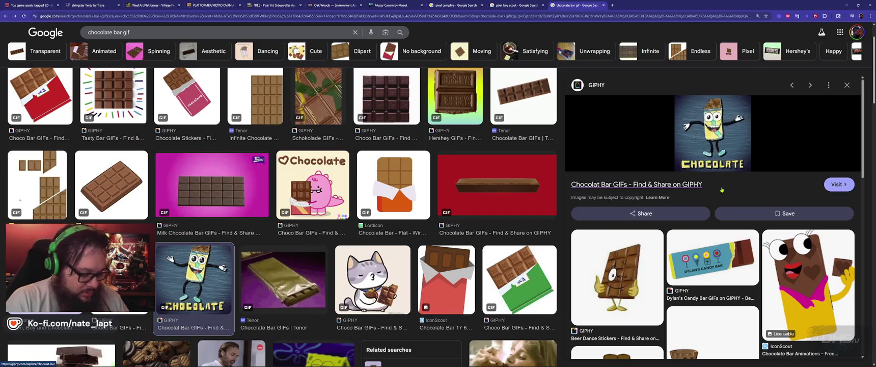
{"action": "key", "text": "ctrl+n"}
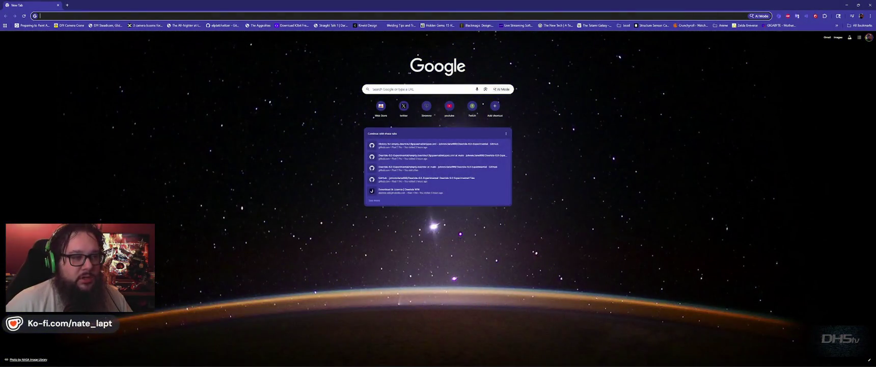
Step: Return to the browser window and check the date and time
{"action": "key", "text": "alt+Tab"}
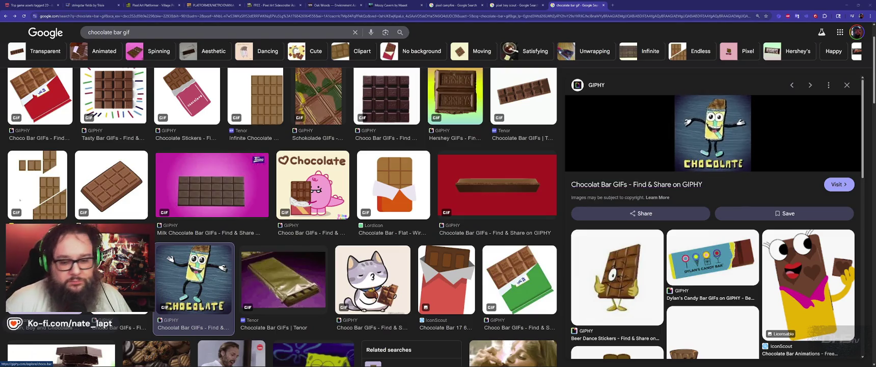
{"action": "key", "text": "super"}
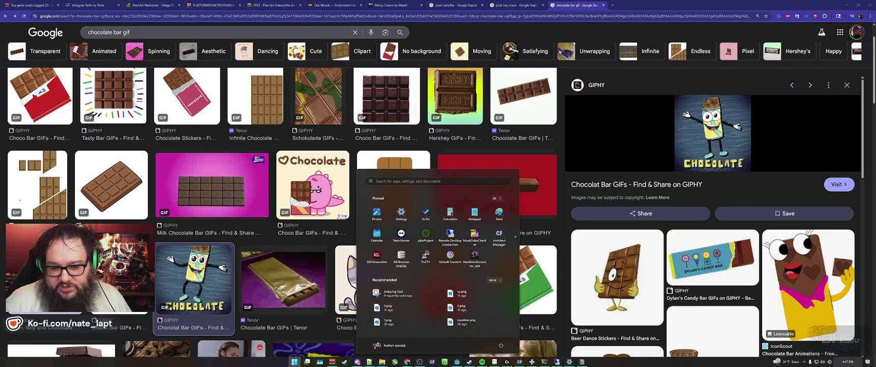
{"action": "left_click", "coordinate": [847, 361]}
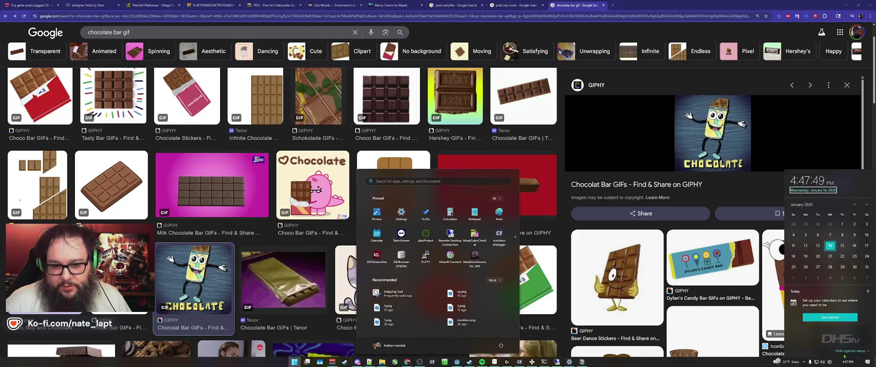
{"action": "left_click", "coordinate": [643, 8]}
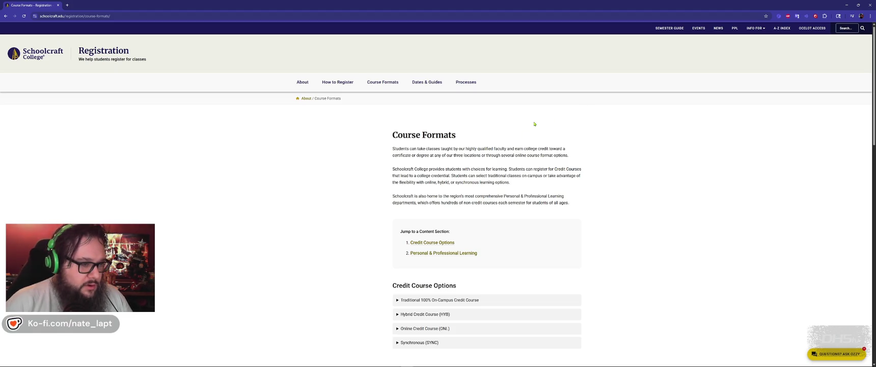
{"action": "scroll", "coordinate": [534, 124], "scroll_direction": "down", "scroll_amount": 5}
{"action": "scroll", "coordinate": [535, 129], "scroll_direction": "up", "scroll_amount": 5}
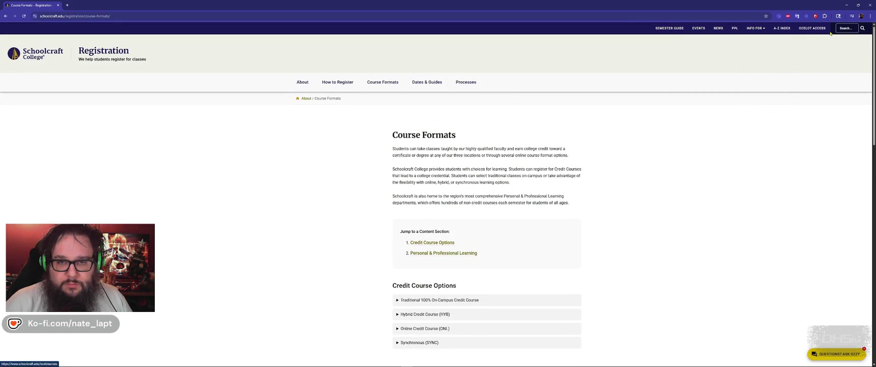
Step: Go to A-Z Index > Academics > Search Course Schedules and filter subjects by 'geosoc'
{"action": "left_click", "coordinate": [782, 28]}
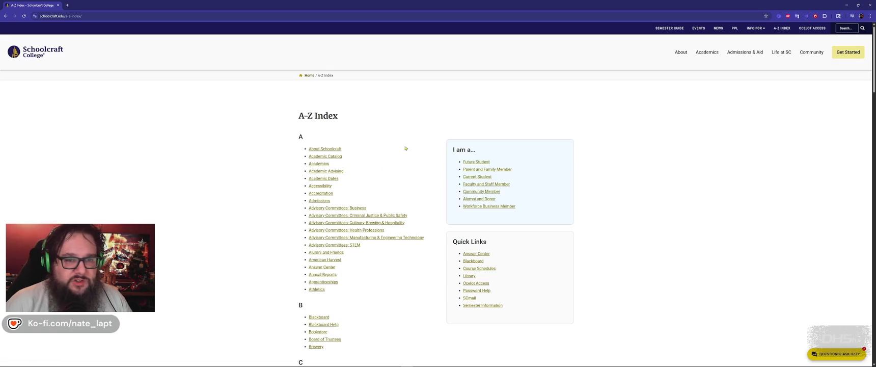
{"action": "left_click", "coordinate": [707, 53]}
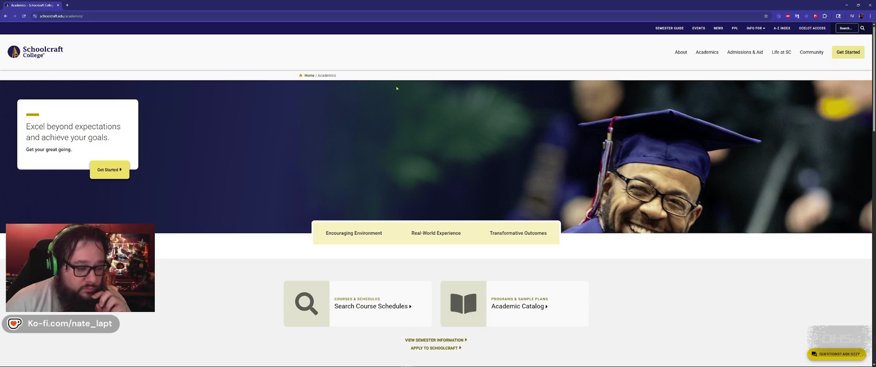
{"action": "left_click", "coordinate": [372, 306]}
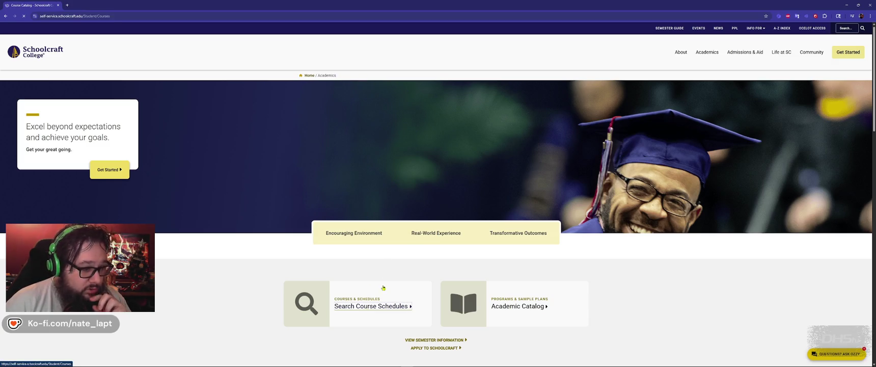
{"action": "left_click", "coordinate": [95, 196]}
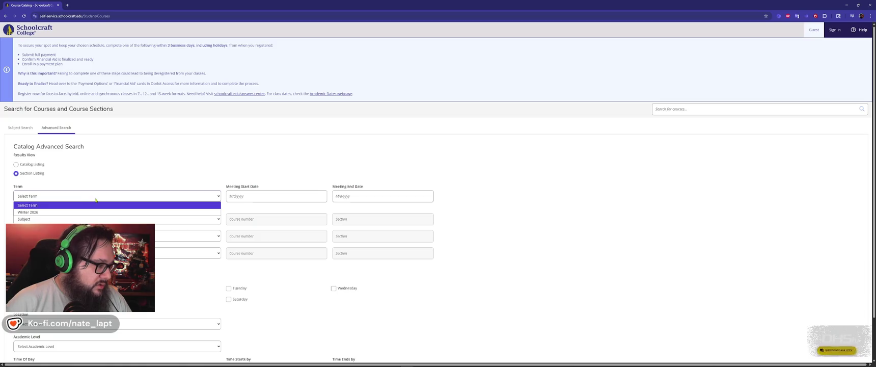
{"action": "left_click", "coordinate": [109, 197]}
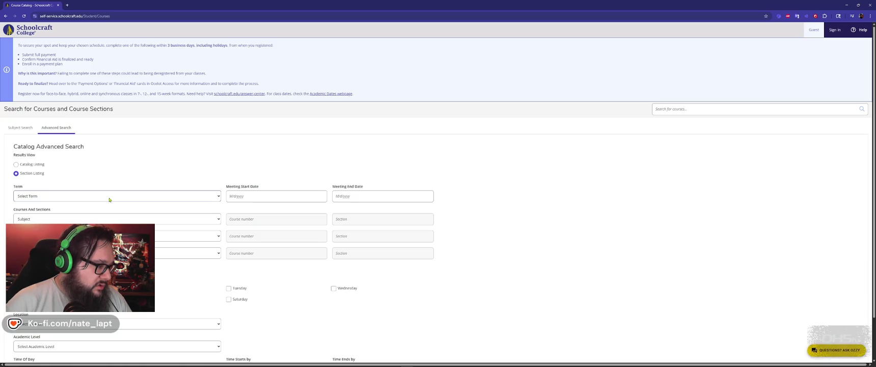
{"action": "left_click", "coordinate": [59, 219]}
{"action": "type", "text": "geo"}
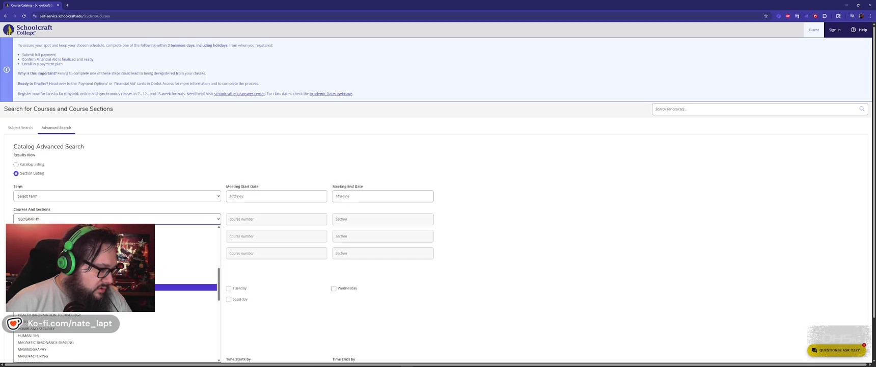
{"action": "type", "text": "soc"}
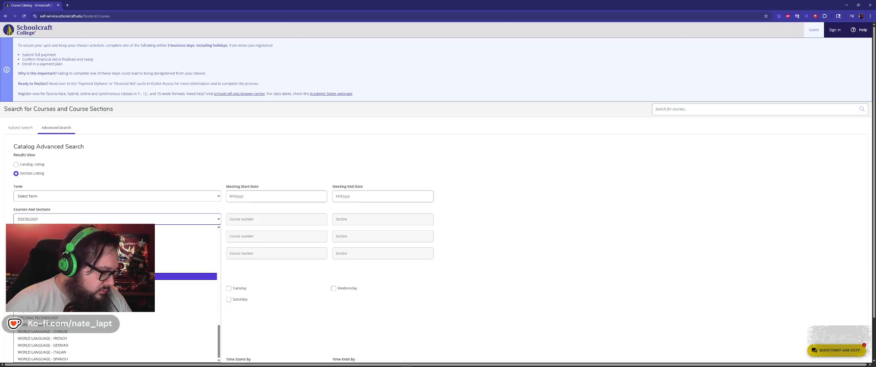
Step: Open the second row's subject list, then start an address in a new tab
{"action": "scroll", "coordinate": [118, 293], "scroll_direction": "up", "scroll_amount": 10}
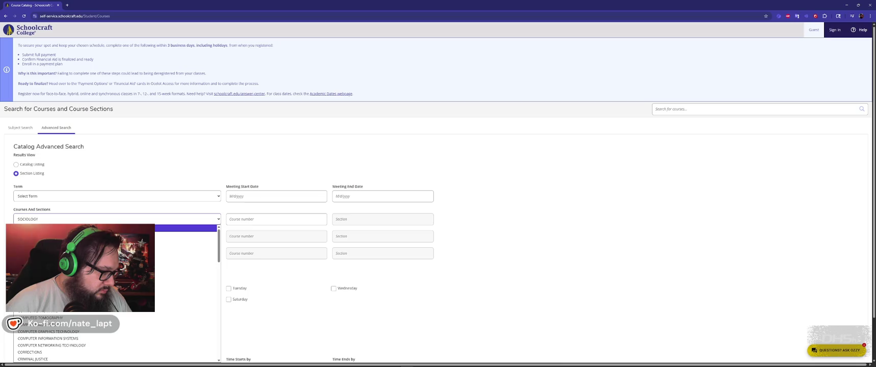
{"action": "left_click", "coordinate": [164, 236]}
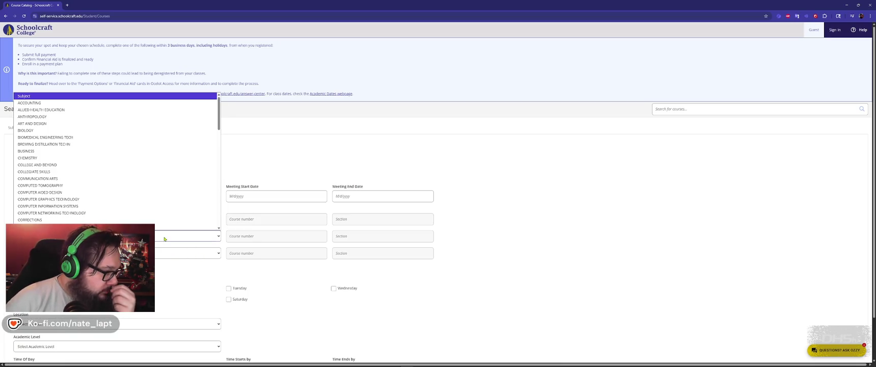
{"action": "scroll", "coordinate": [183, 213], "scroll_direction": "down", "scroll_amount": 2}
{"action": "scroll", "coordinate": [250, 126], "scroll_direction": "up", "scroll_amount": 2}
{"action": "left_click", "coordinate": [66, 5]}
Step: Dismiss the omnibox suggestions and minimize the New Tab window to reveal the chocolate bar gif results
{"action": "type", "text": "streamelements.com/dashboard"}
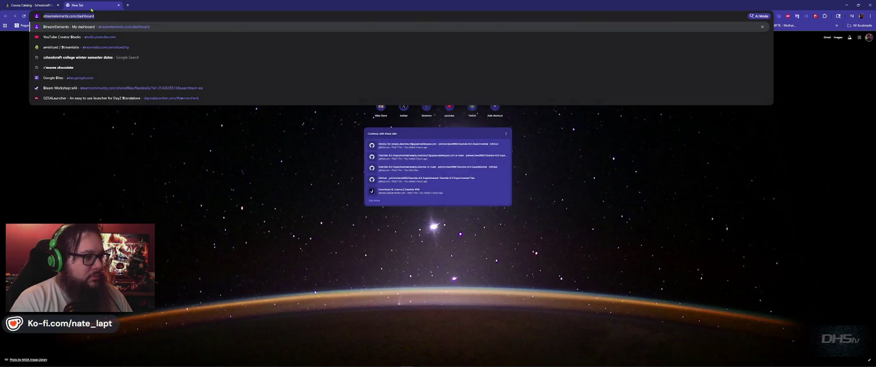
{"action": "left_click", "coordinate": [846, 5]}
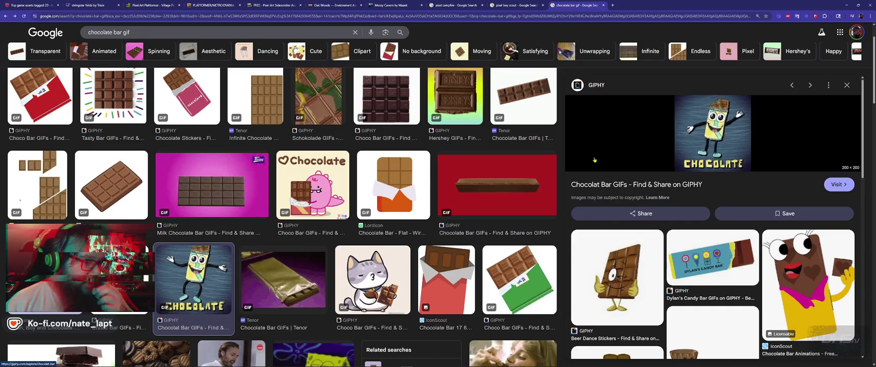
Step: Scroll through the pixel boy scout image results
{"action": "scroll", "coordinate": [391, 213], "scroll_direction": "down", "scroll_amount": 3}
{"action": "scroll", "coordinate": [391, 213], "scroll_direction": "down", "scroll_amount": 2}
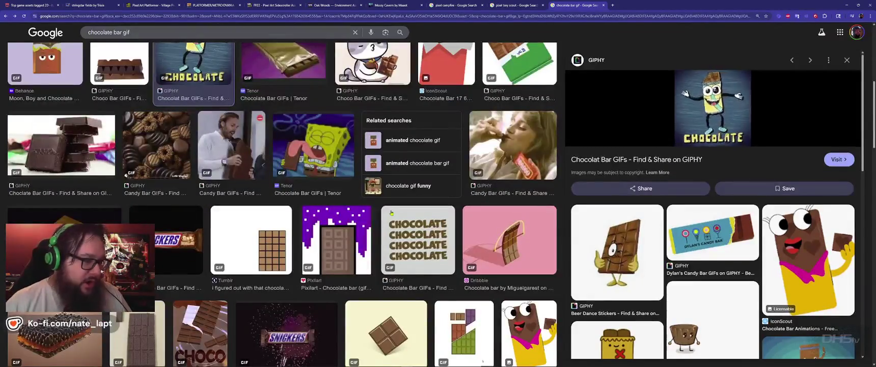
{"action": "scroll", "coordinate": [391, 212], "scroll_direction": "down", "scroll_amount": 4}
{"action": "scroll", "coordinate": [391, 214], "scroll_direction": "down", "scroll_amount": 4}
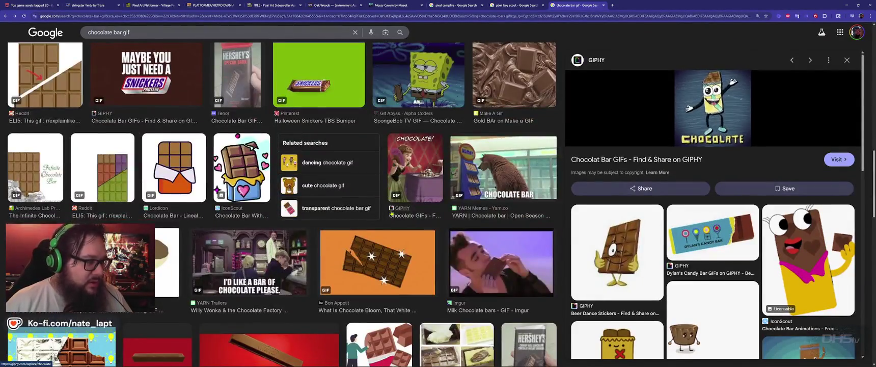
{"action": "key", "text": "ctrl+shift+Tab"}
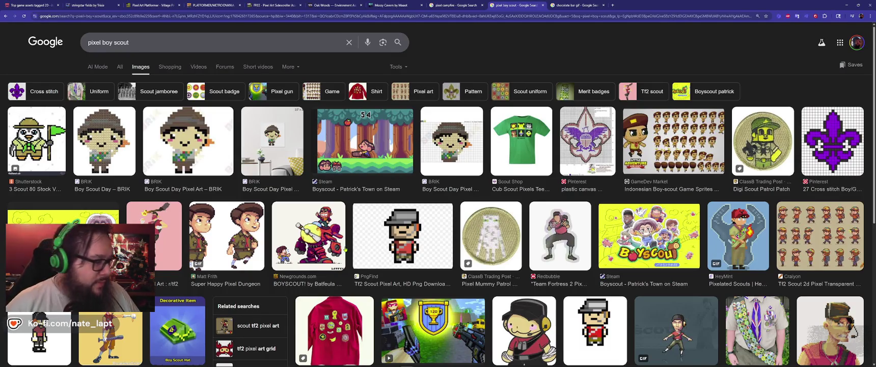
Step: Glance at the pixel campfire results, then return to the blank Sprite-0002 in Aseprite
{"action": "scroll", "coordinate": [273, 245], "scroll_direction": "down", "scroll_amount": 4}
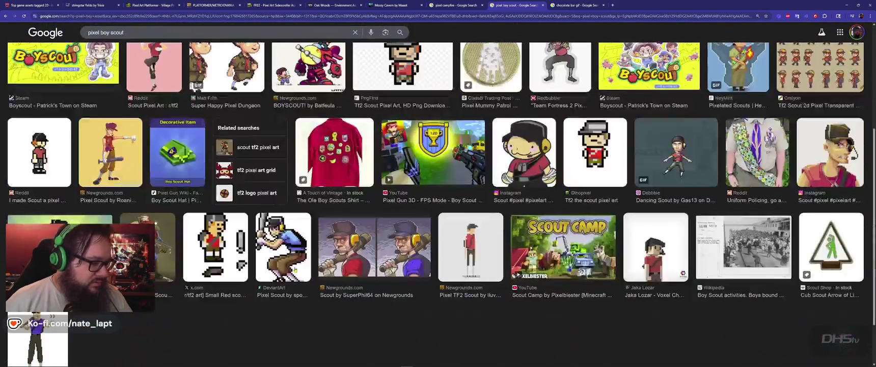
{"action": "scroll", "coordinate": [436, 204], "scroll_direction": "up", "scroll_amount": 4}
{"action": "key", "text": "ctrl+shift+Tab"}
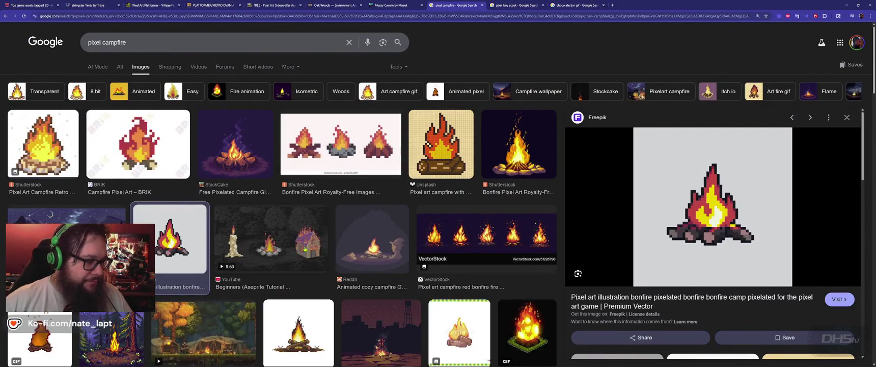
{"action": "key", "text": "alt+Tab"}
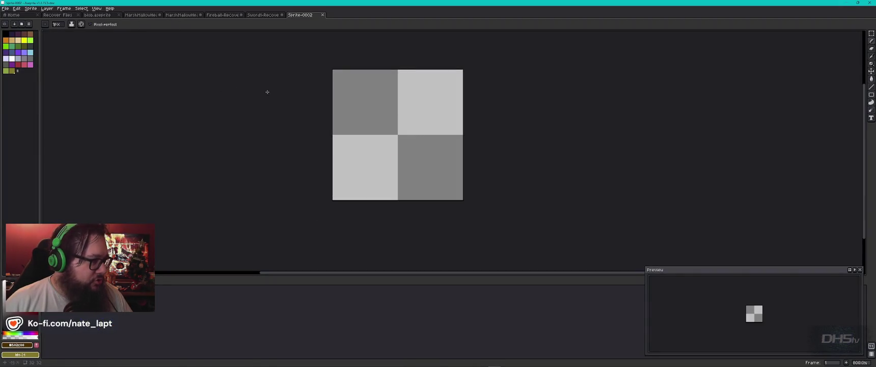
Step: Pick a tan palette swatch and refine it to #deb187 for the skin
{"action": "key", "text": "alt+Tab"}
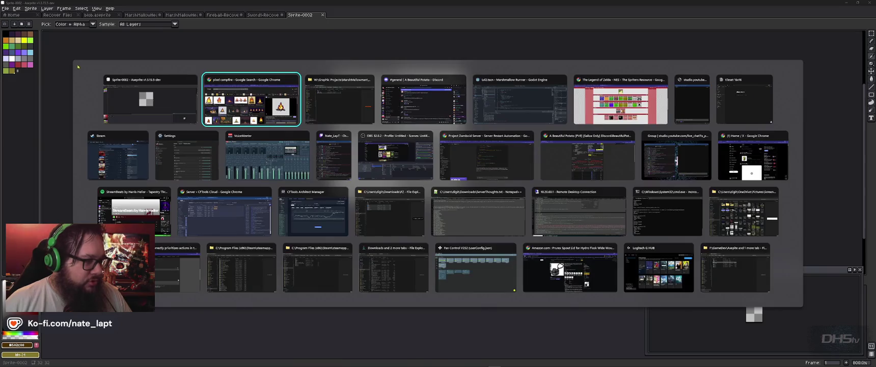
{"action": "key", "text": "ctrl+Tab"}
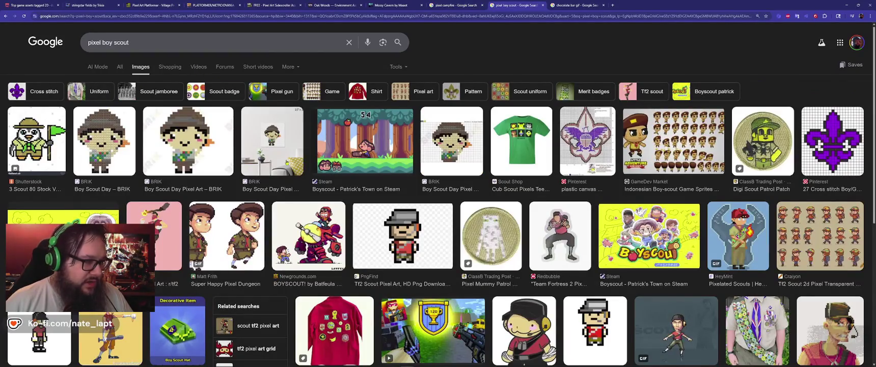
{"action": "key", "text": "alt+Tab"}
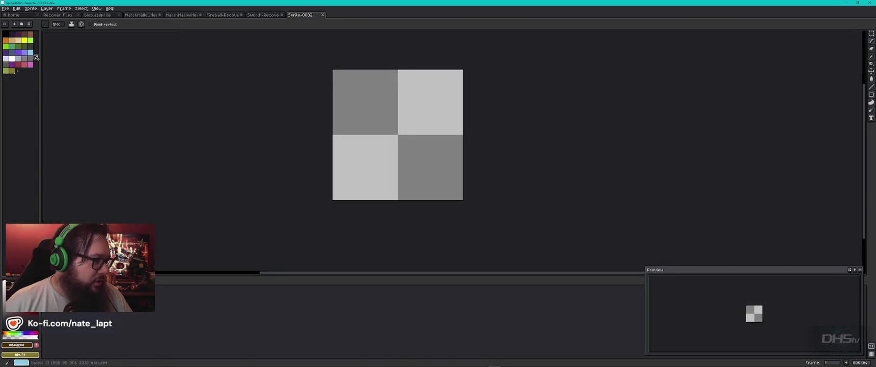
{"action": "left_click", "coordinate": [18, 40]}
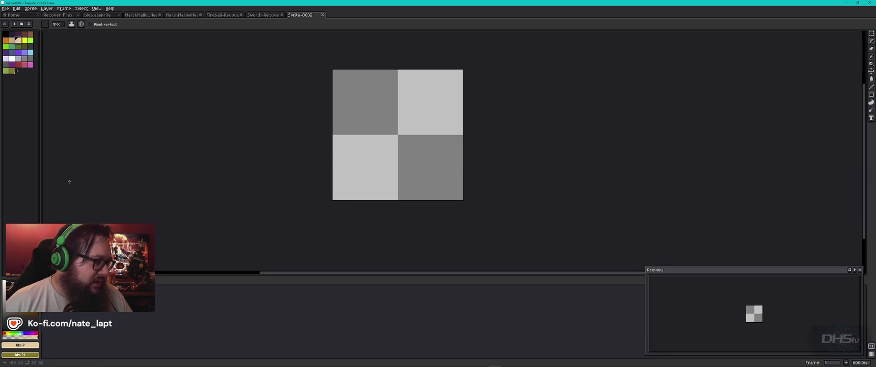
{"action": "left_click", "coordinate": [5, 335]}
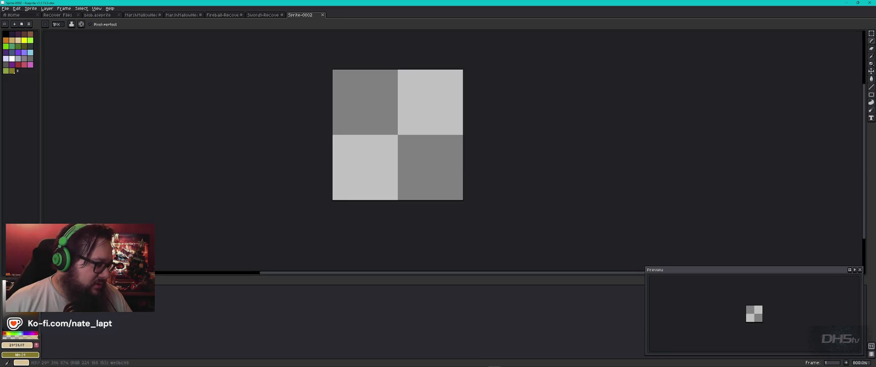
{"action": "left_click", "coordinate": [5, 334]}
{"action": "left_click", "coordinate": [10, 334]}
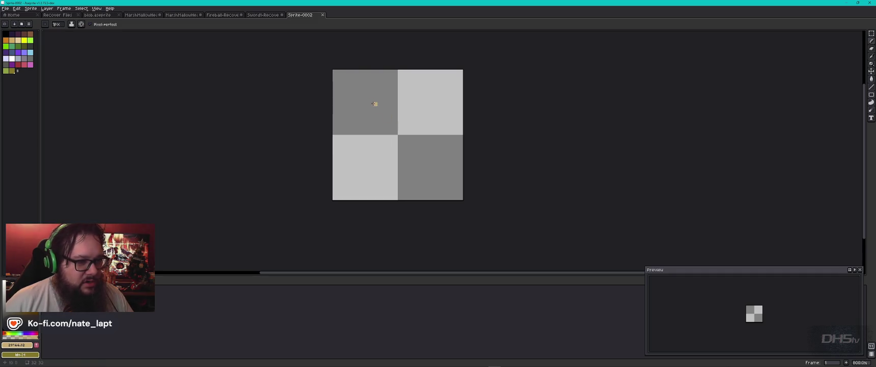
Step: Draw a filled tan ellipse across the upper middle of the canvas
{"action": "key", "text": "alt+Tab"}
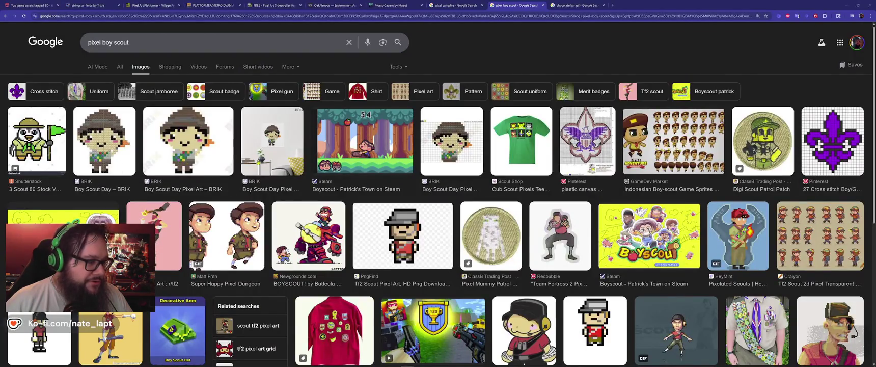
{"action": "key", "text": "alt+Tab"}
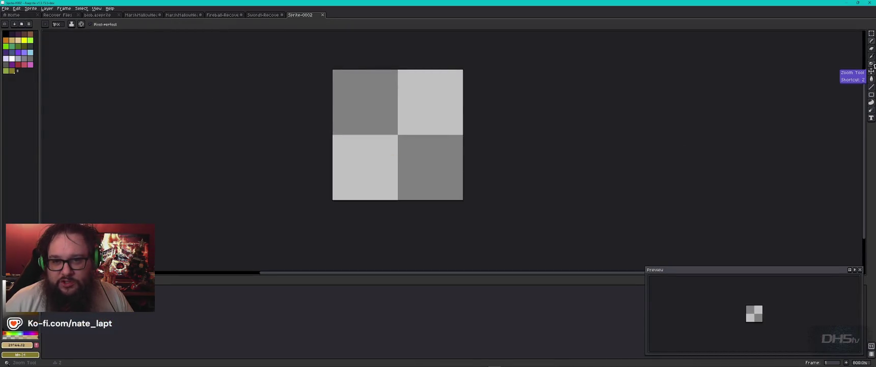
{"action": "left_click", "coordinate": [871, 94]}
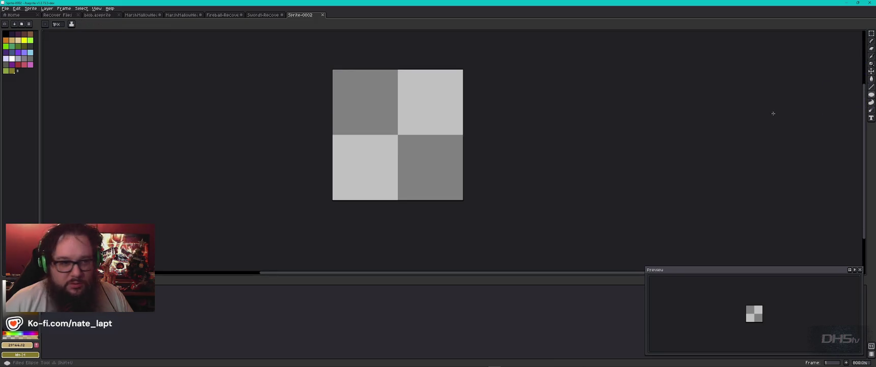
{"action": "mouse_move", "coordinate": [358, 98]}
{"action": "left_mouse_down"}
{"action": "mouse_move", "coordinate": [438, 141]}
{"action": "mouse_move", "coordinate": [437, 152]}
{"action": "left_mouse_up"}
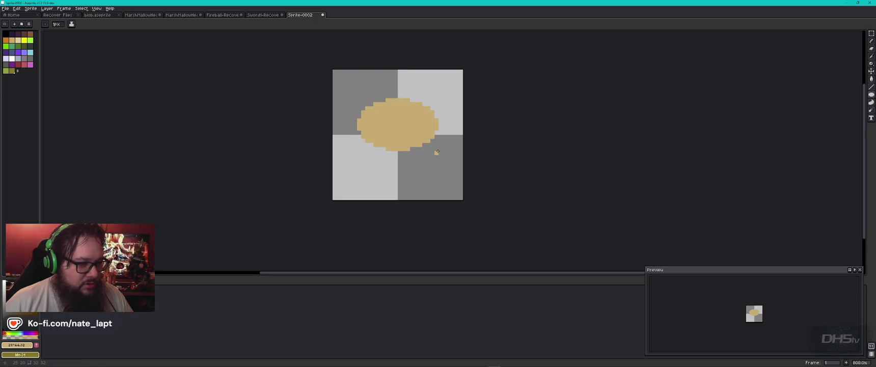
Step: Rework the tan oval's edge pixels with Paint Bucket and a 1-pixel brush, undoing eraser strokes
{"action": "key", "text": "alt+Tab"}
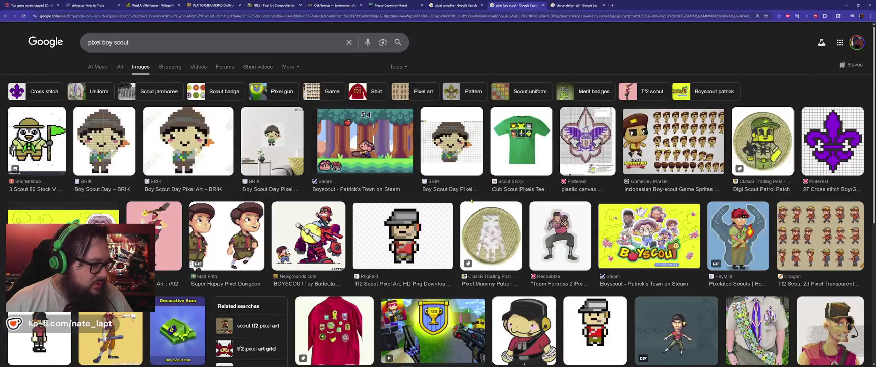
{"action": "key", "text": "alt+Tab"}
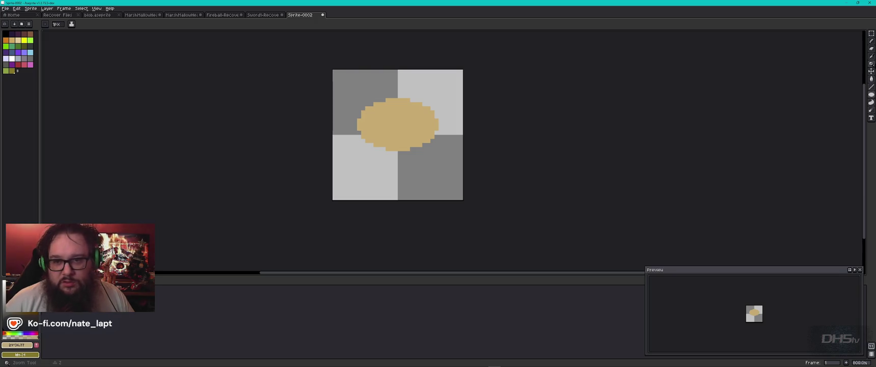
{"action": "left_click", "coordinate": [872, 79]}
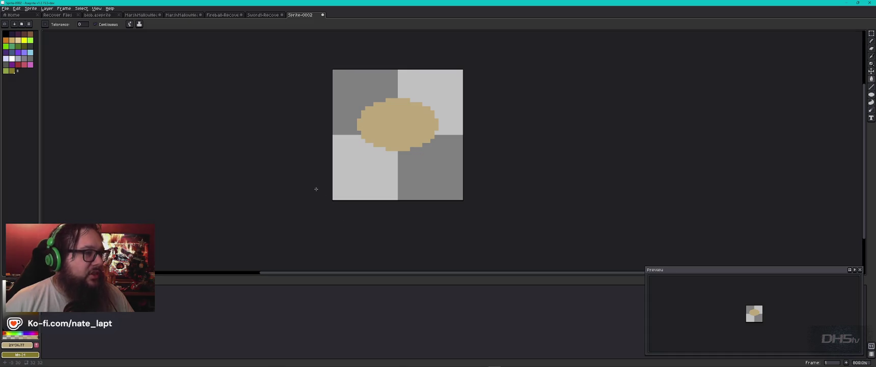
{"action": "key", "text": "alt+Tab"}
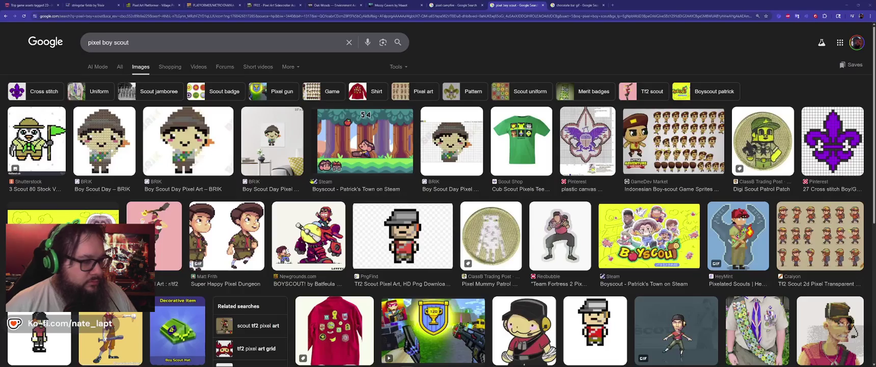
{"action": "key", "text": "alt+Tab"}
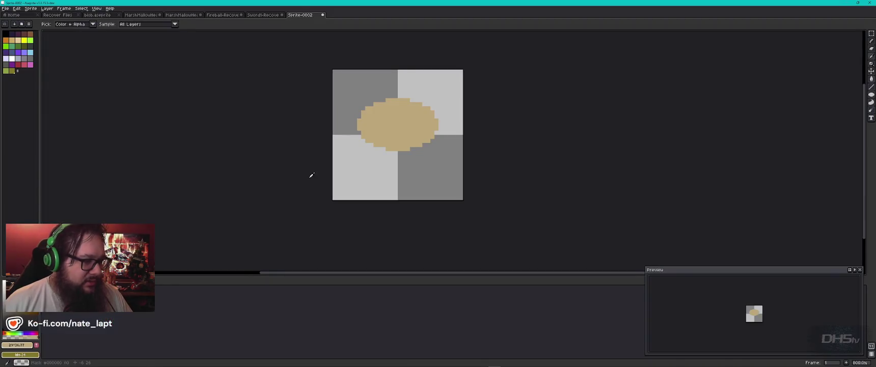
{"action": "key", "text": "alt+Tab"}
{"action": "key", "text": "alt+Tab"}
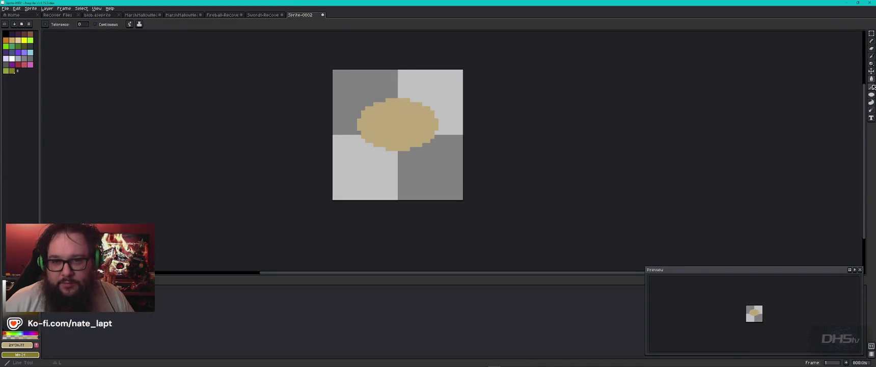
{"action": "left_click", "coordinate": [871, 87]}
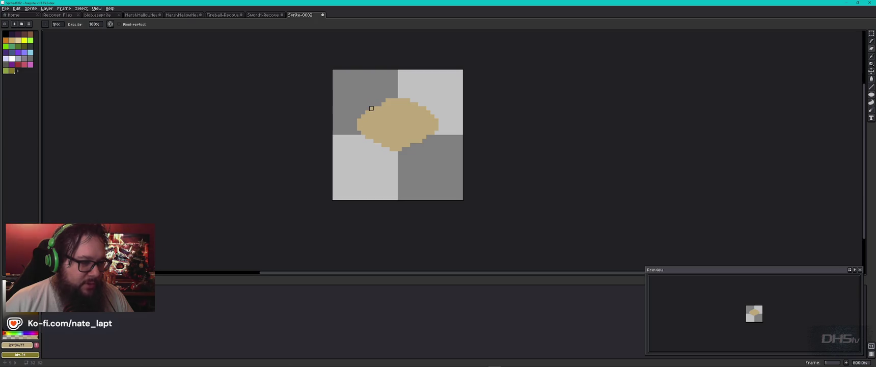
{"action": "key", "text": "ctrl+z"}
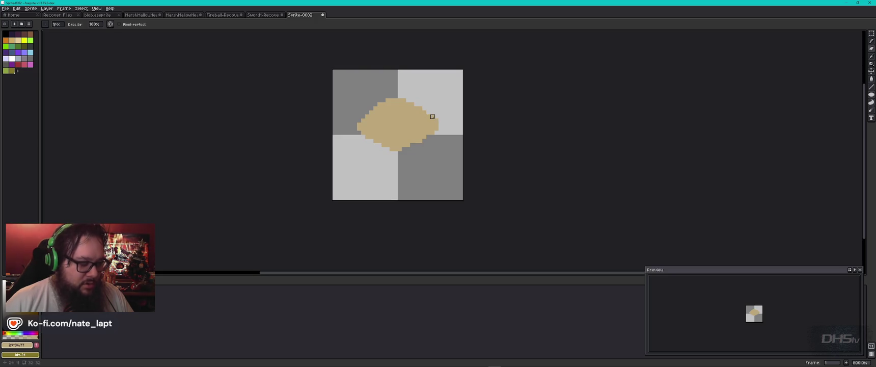
{"action": "key", "text": "v"}
{"action": "key", "text": "ctrl+z"}
{"action": "key", "text": "ctrl+z"}
Step: Undo the eraser strokes on the oval, then redo one to keep one upper-left pixel erased
{"action": "key", "text": "ctrl+z"}
{"action": "key", "text": "ctrl+z"}
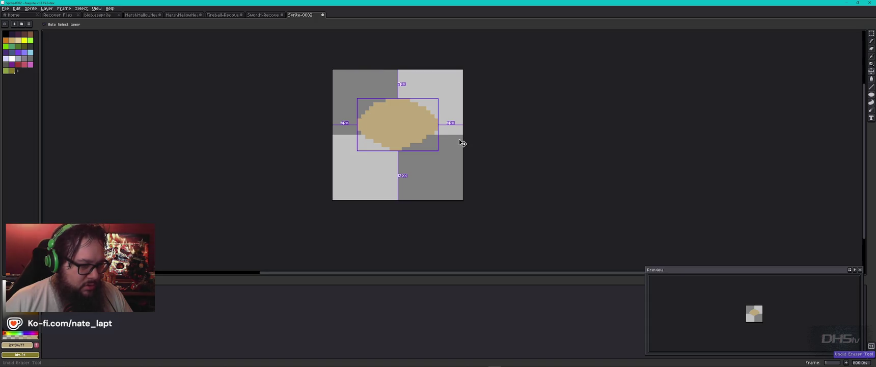
{"action": "key", "text": "ctrl+z"}
{"action": "key", "text": "ctrl+z"}
{"action": "key", "text": "ctrl+z"}
{"action": "key", "text": "ctrl+z"}
{"action": "key", "text": "ctrl+y"}
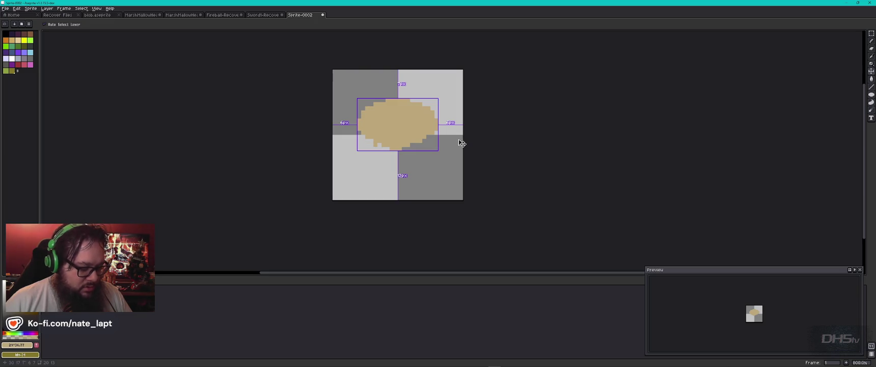
{"action": "key", "text": "ctrl+y"}
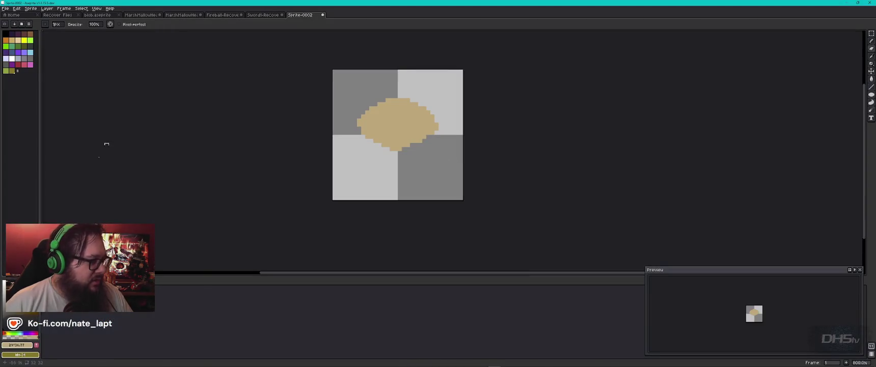
Step: Outline a hat across the top of the head in dark orange-brown and fill it
{"action": "left_click", "coordinate": [6, 40]}
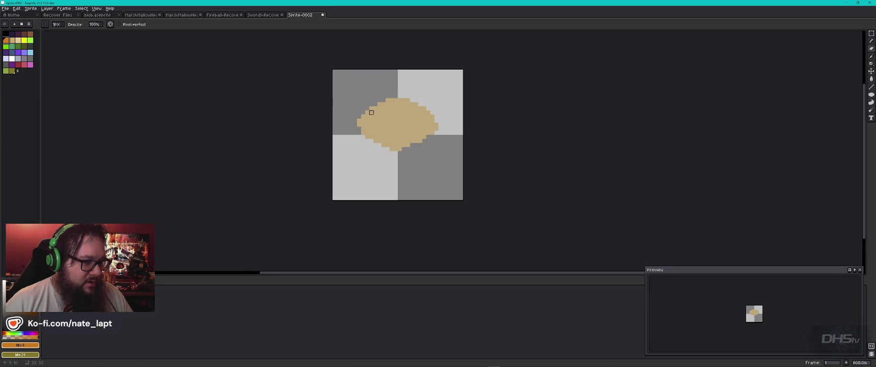
{"action": "key", "text": "b"}
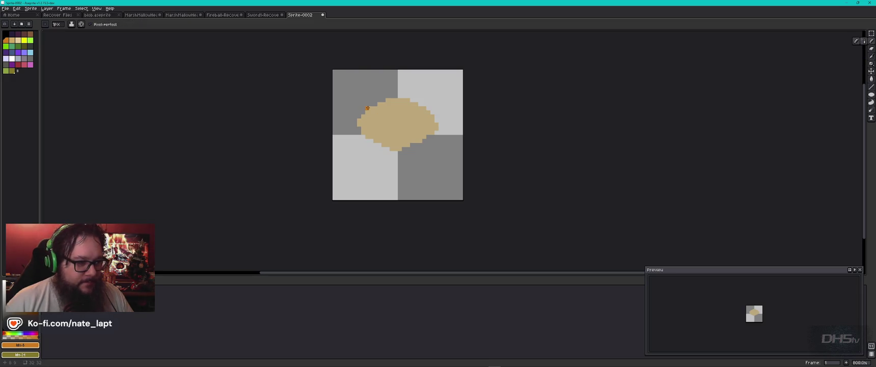
{"action": "left_click", "coordinate": [5, 335]}
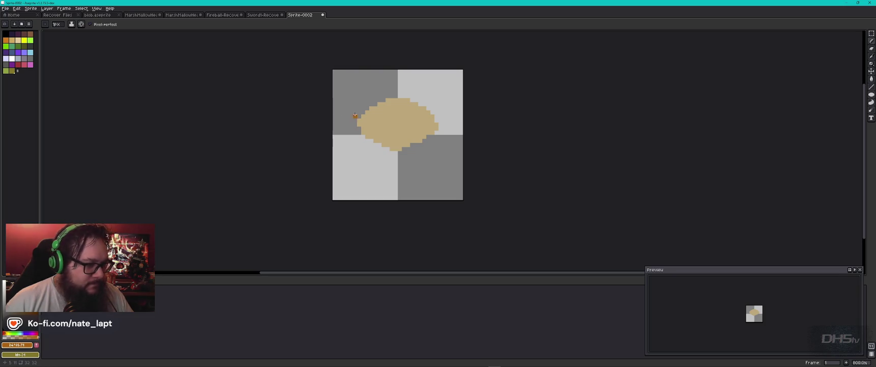
{"action": "mouse_move", "coordinate": [367, 108]}
{"action": "left_mouse_down"}
{"action": "mouse_move", "coordinate": [410, 96]}
{"action": "mouse_move", "coordinate": [432, 113]}
{"action": "mouse_move", "coordinate": [362, 116]}
{"action": "mouse_move", "coordinate": [385, 96]}
{"action": "left_mouse_up"}
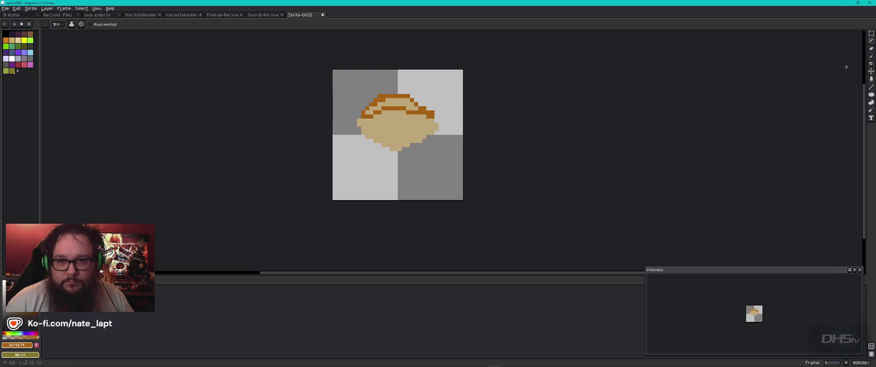
{"action": "left_click", "coordinate": [872, 81]}
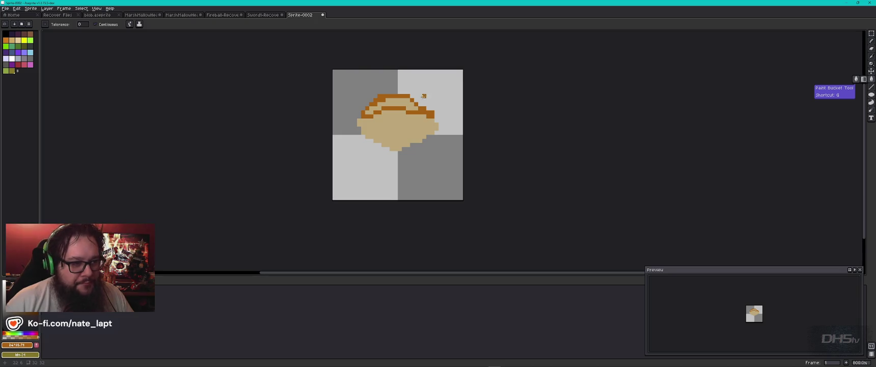
{"action": "left_click", "coordinate": [407, 103]}
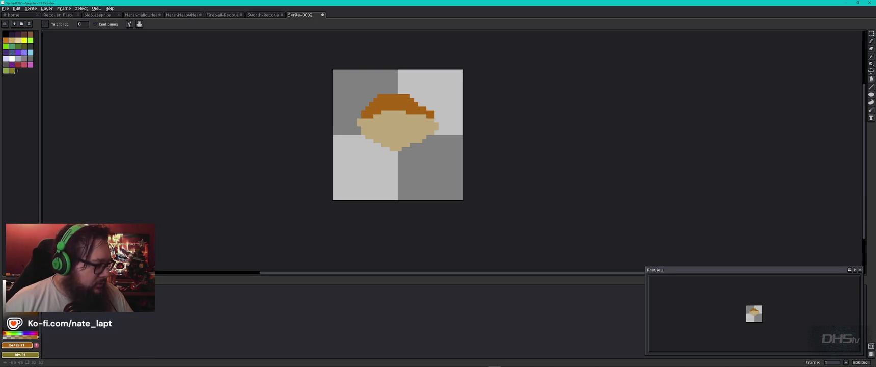
Step: Add three darker shading pixels along the hat
{"action": "key", "text": "b"}
{"action": "left_click", "coordinate": [421, 108]}
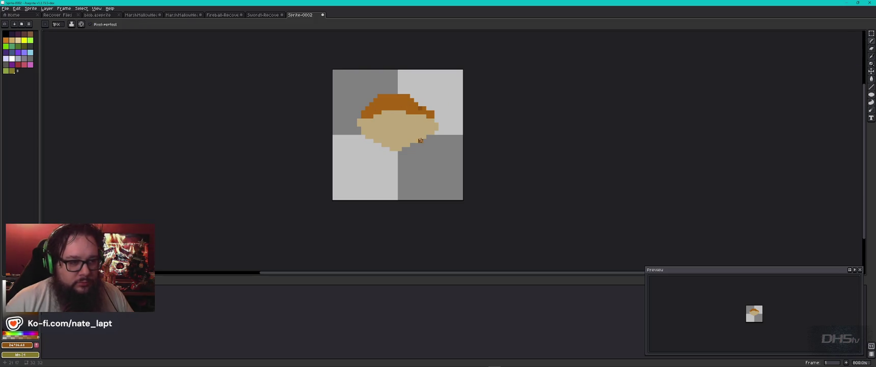
{"action": "left_click", "coordinate": [380, 95]}
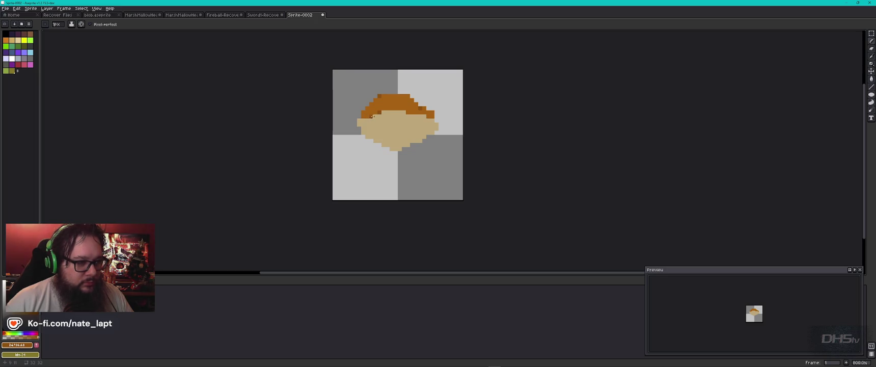
{"action": "left_click", "coordinate": [408, 113]}
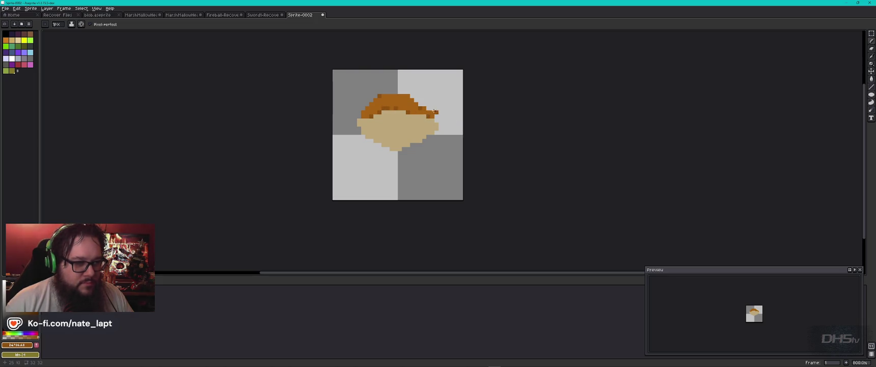
{"action": "key", "text": "e"}
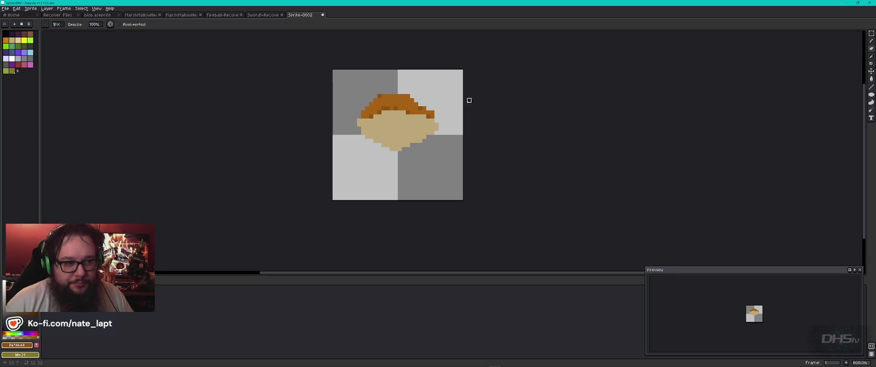
{"action": "scroll", "coordinate": [433, 113], "scroll_direction": "up", "scroll_amount": 1}
Step: Zoom in and add orange pixels to raise the hat into a peaked crown
{"action": "scroll", "coordinate": [432, 112], "scroll_direction": "up", "scroll_amount": 1}
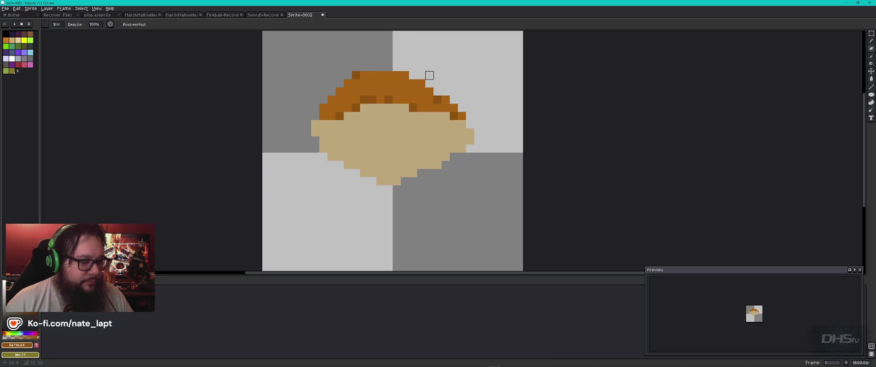
{"action": "key", "text": "b"}
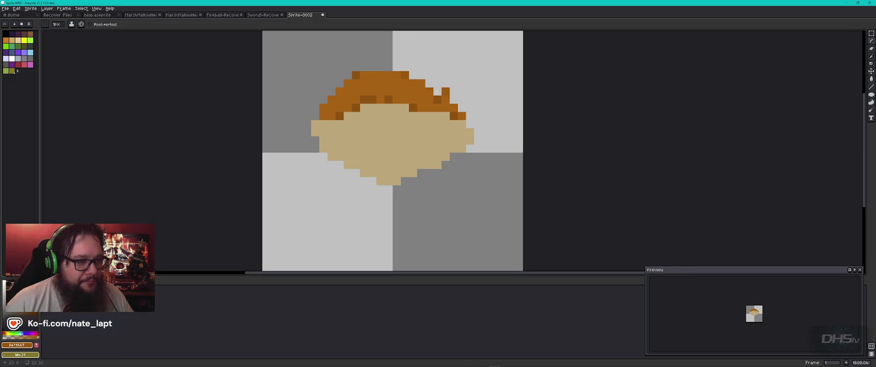
{"action": "left_click", "coordinate": [331, 99]}
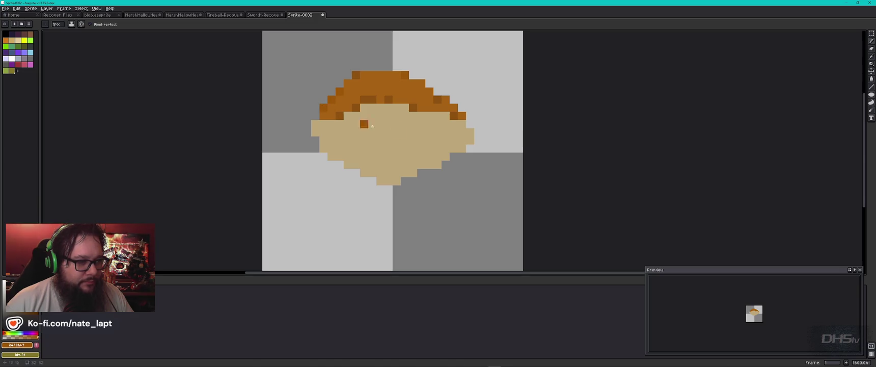
{"action": "left_click", "coordinate": [339, 83]}
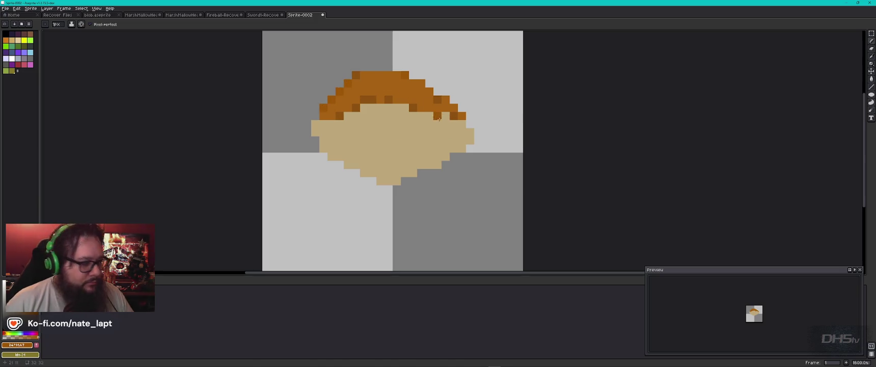
Step: Adjust the drawing colour and place the small emblem pixel on the hat
{"action": "left_click", "coordinate": [6, 335]}
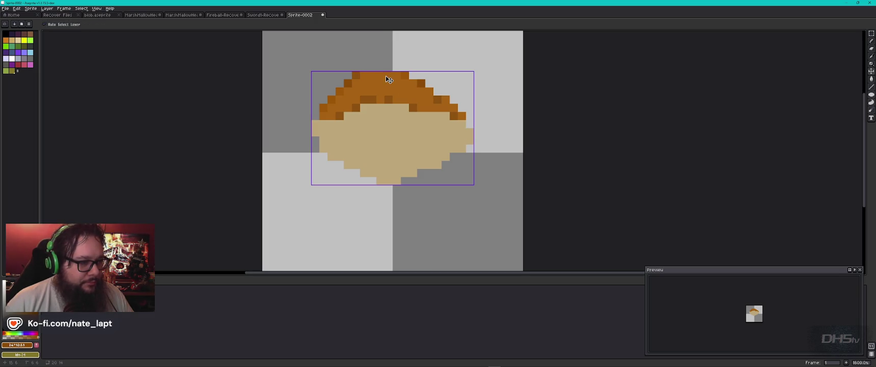
{"action": "left_click", "coordinate": [379, 81], "text": "alt"}
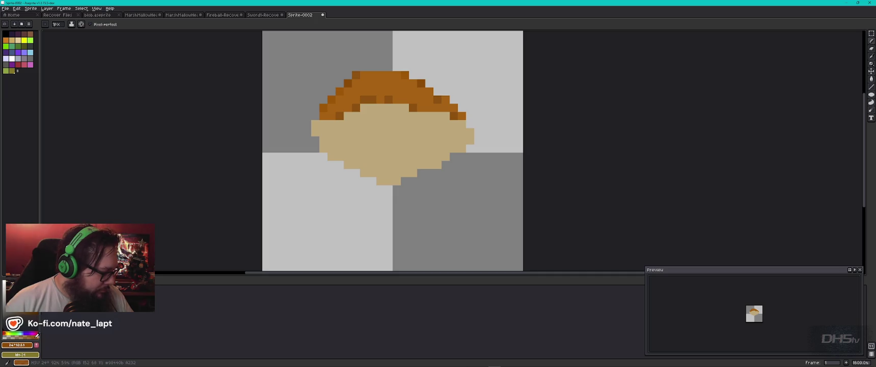
{"action": "left_click", "coordinate": [383, 78], "text": "alt"}
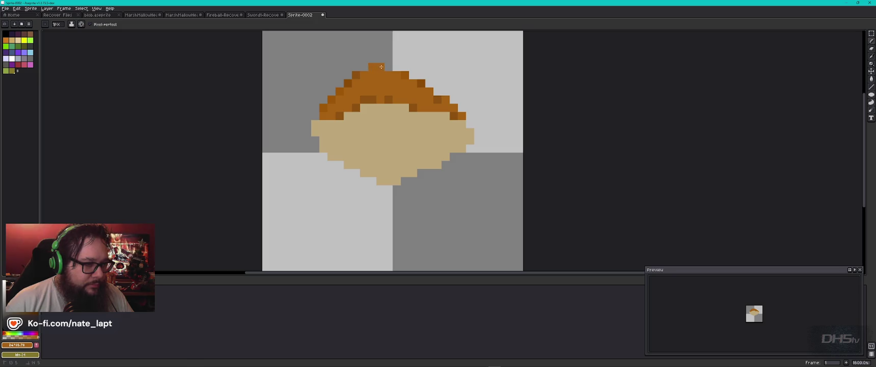
{"action": "key", "text": "alt+Tab"}
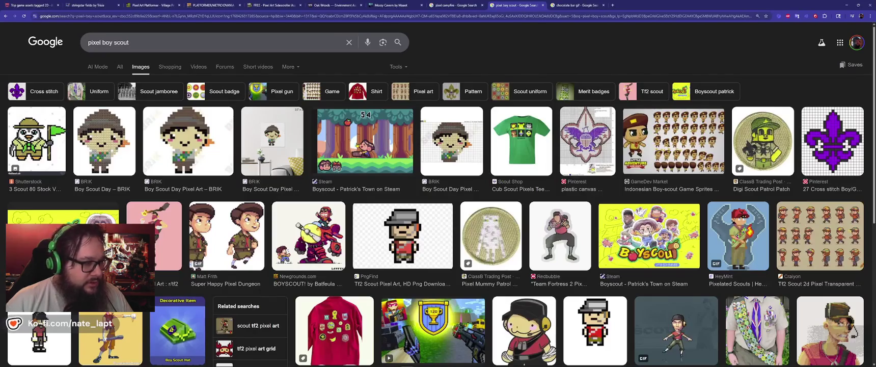
{"action": "key", "text": "alt+Tab"}
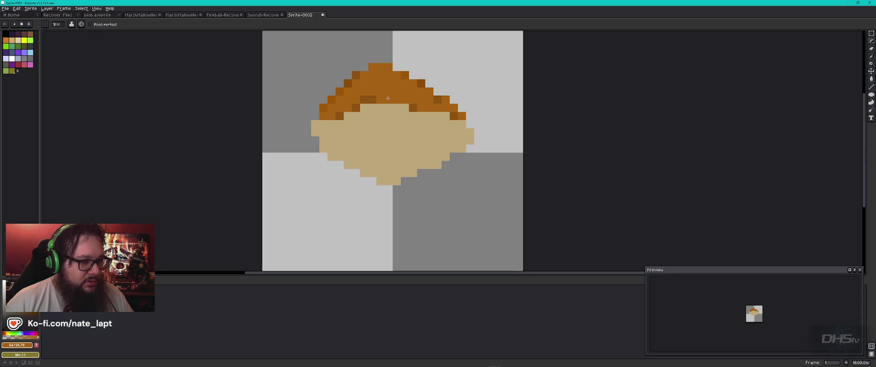
{"action": "key", "text": "alt+Tab"}
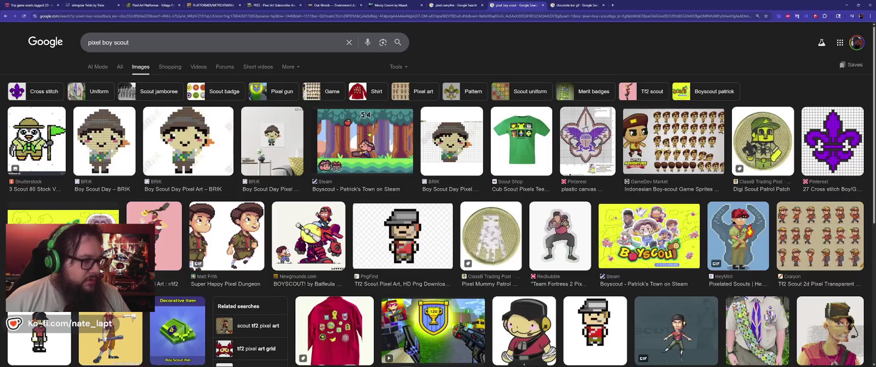
{"action": "key", "text": "alt+Tab"}
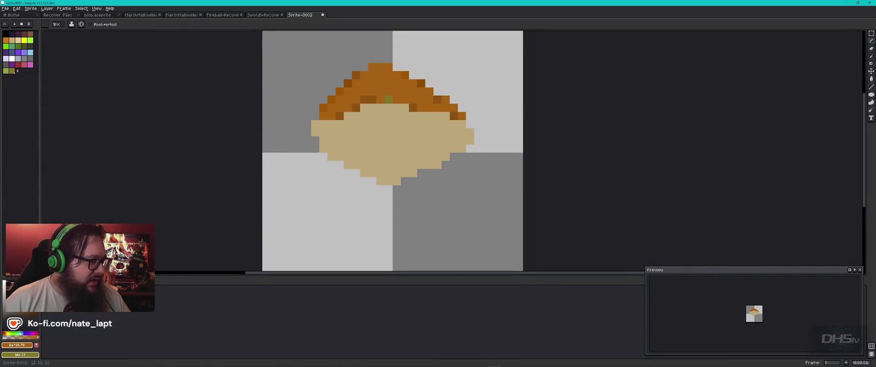
Step: Draw two black L-shaped eyes on the face below the hat
{"action": "left_click", "coordinate": [5, 33]}
{"action": "left_click", "coordinate": [364, 132]}
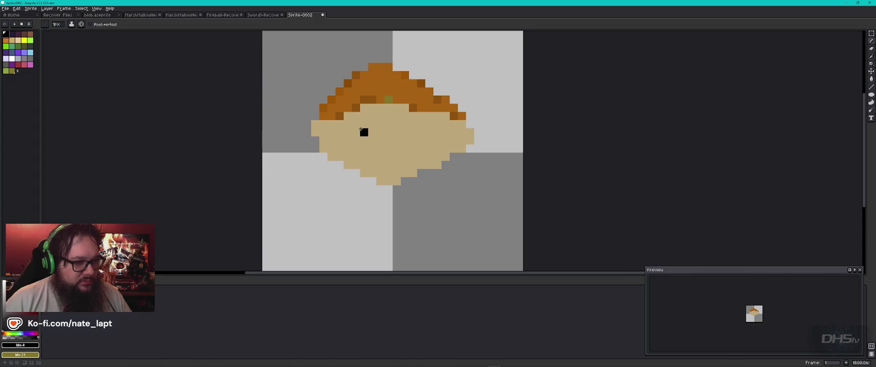
{"action": "key", "text": "ctrl+z"}
{"action": "left_click", "coordinate": [356, 124]}
{"action": "left_click", "coordinate": [356, 116]}
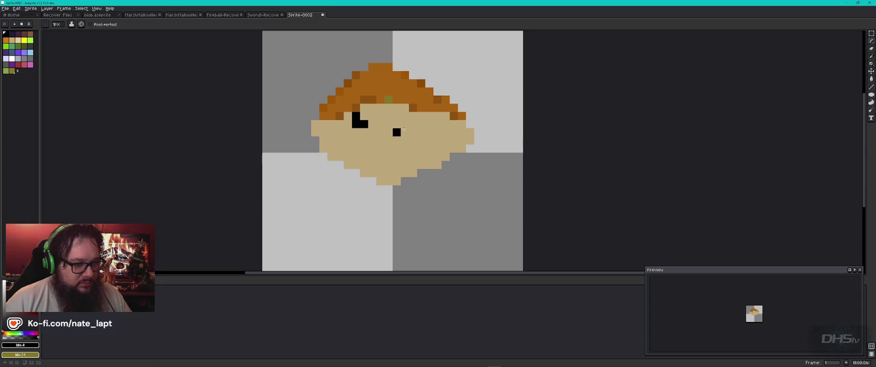
{"action": "left_click", "coordinate": [419, 126]}
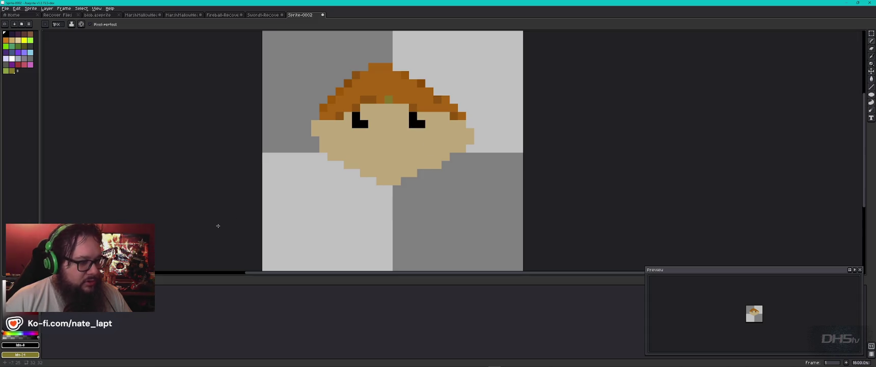
{"action": "scroll", "coordinate": [453, 132], "scroll_direction": "down", "scroll_amount": 3}
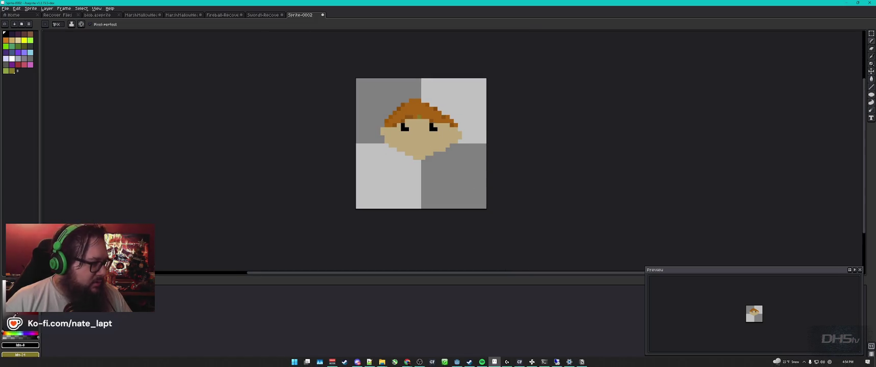
Step: Add a near-white highlight pixel to the left eye
{"action": "left_click", "coordinate": [13, 60]}
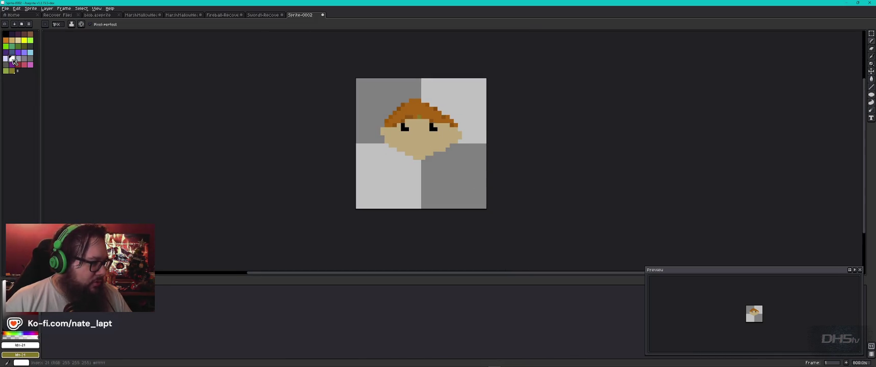
{"action": "left_click", "coordinate": [4, 337]}
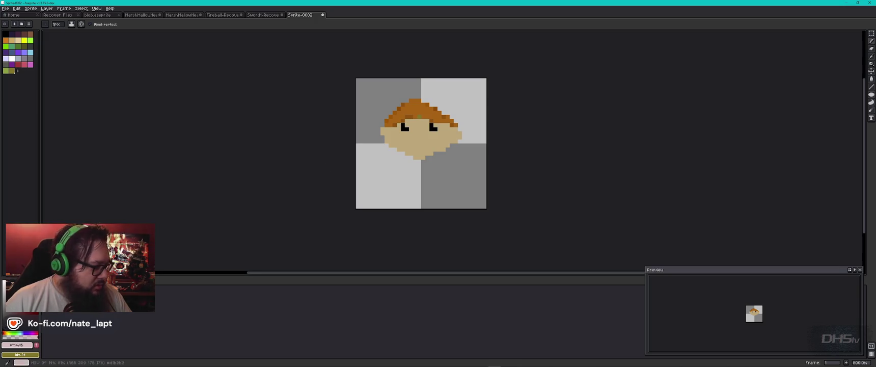
{"action": "left_click", "coordinate": [23, 336]}
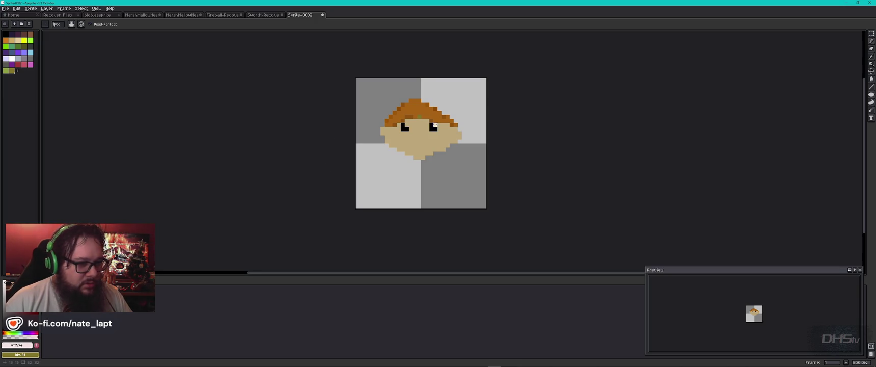
{"action": "left_click", "coordinate": [406, 125]}
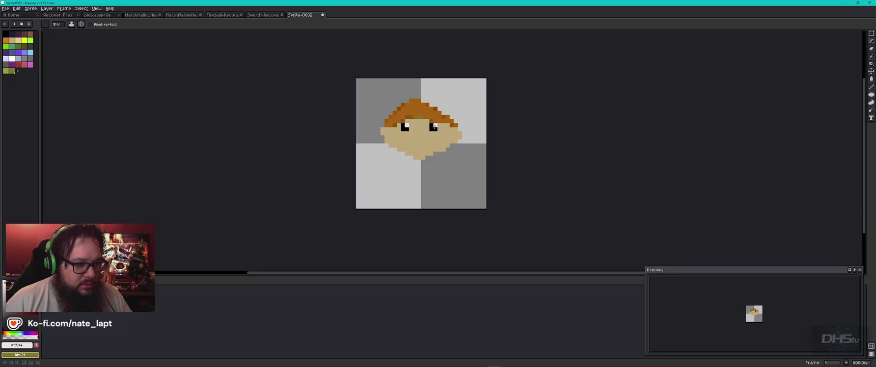
{"action": "key", "text": "alt+Tab"}
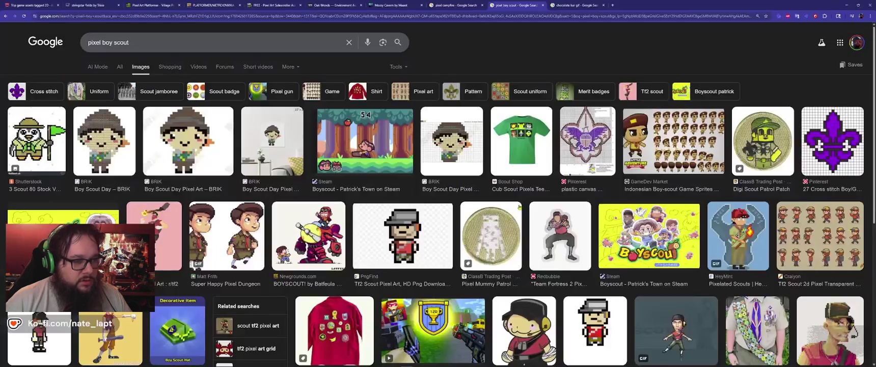
{"action": "key", "text": "alt+Tab"}
{"action": "key", "text": "alt+Tab"}
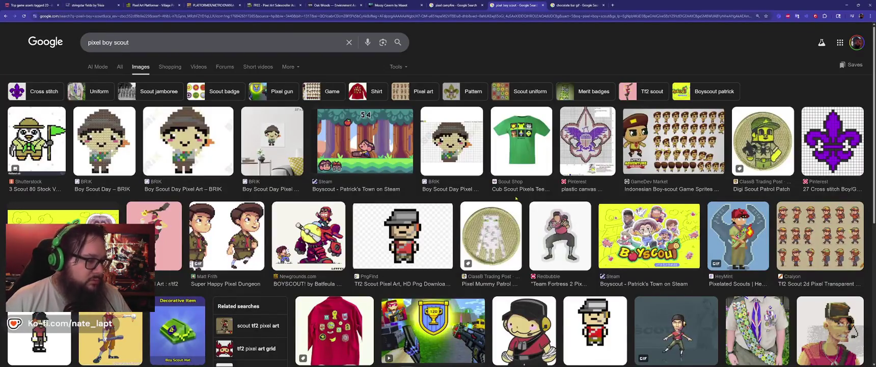
{"action": "key", "text": "alt+Tab"}
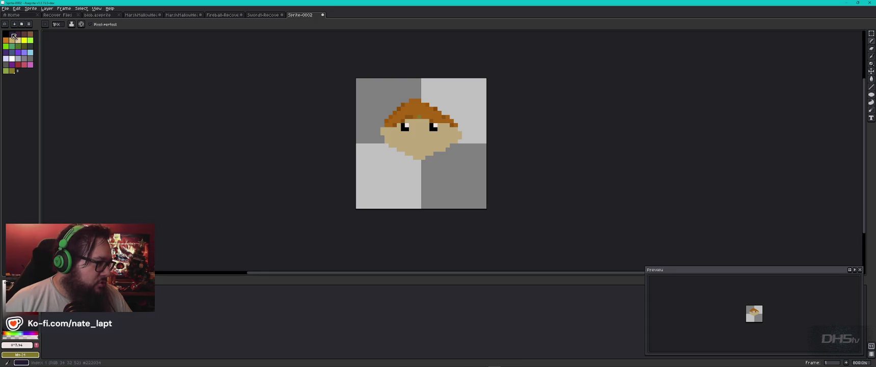
Step: Paint red detail pixels on the face around the eyes
{"action": "left_click", "coordinate": [19, 64]}
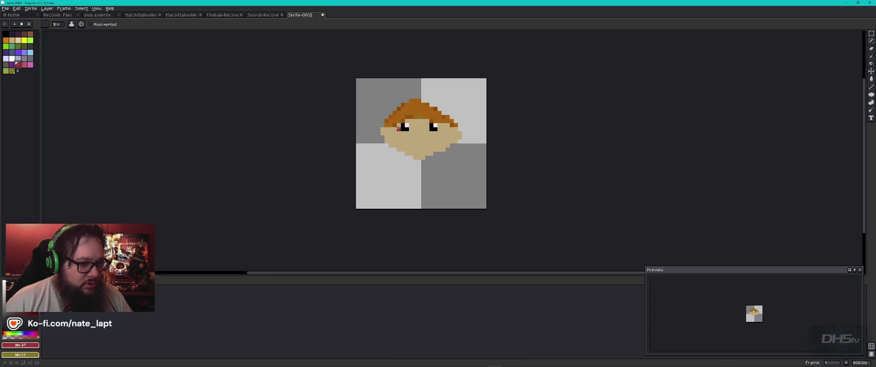
{"action": "left_click", "coordinate": [395, 129]}
{"action": "left_click", "coordinate": [399, 125]}
{"action": "left_click", "coordinate": [428, 121]}
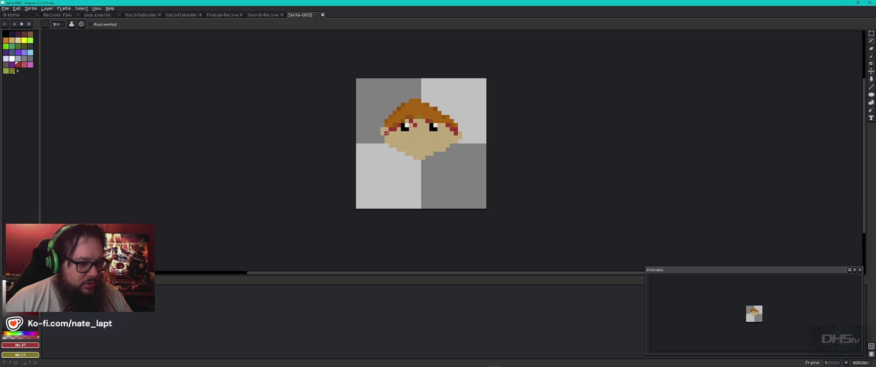
{"action": "key", "text": "i"}
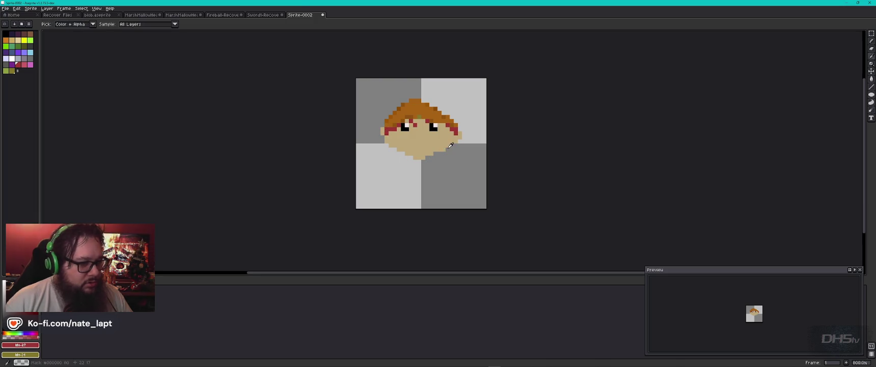
{"action": "key", "text": "alt+Tab"}
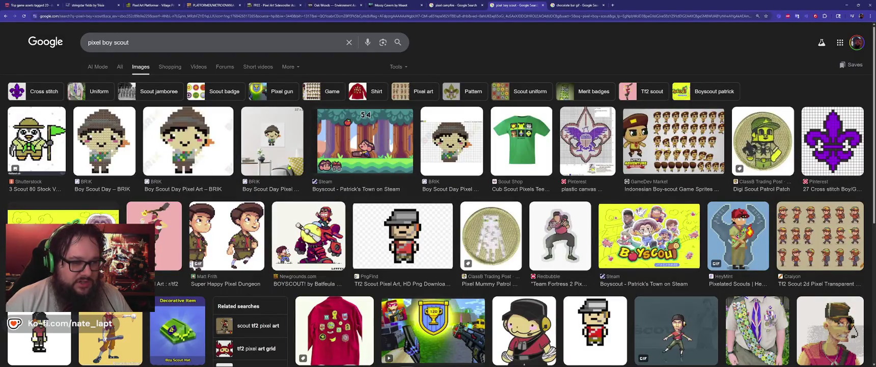
{"action": "key", "text": "alt+Tab"}
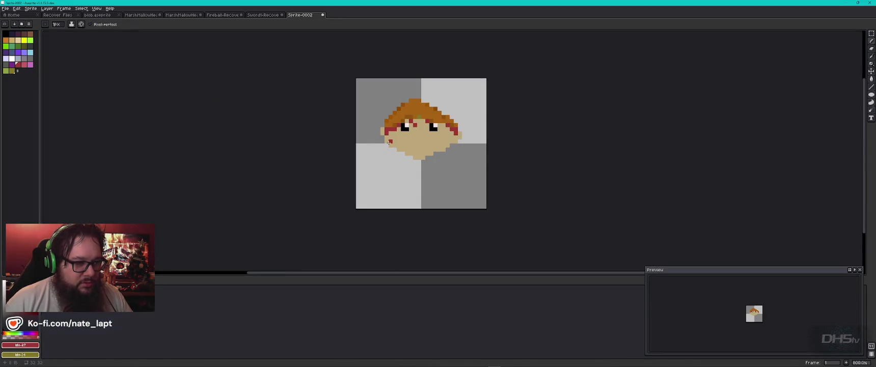
{"action": "key", "text": "alt+Tab"}
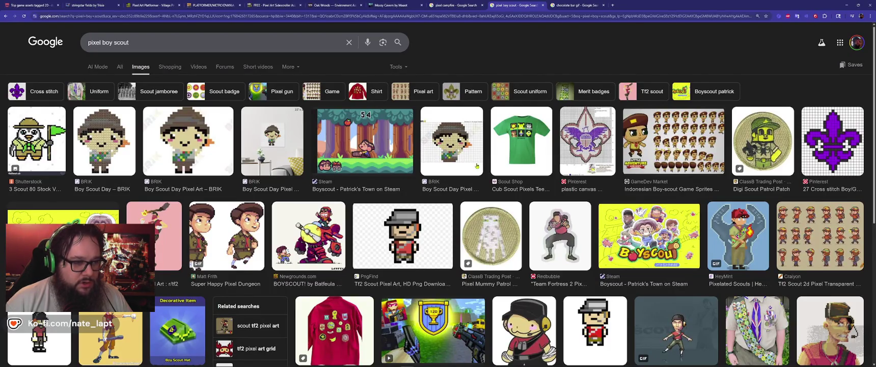
{"action": "key", "text": "alt+Tab"}
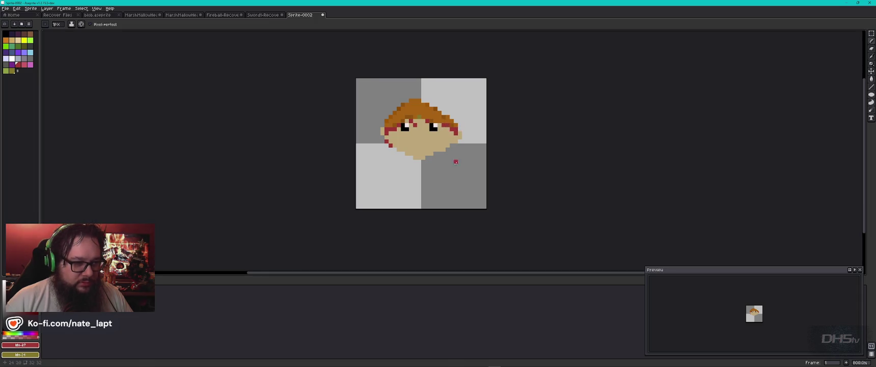
Step: Sample the dark brown hair colour and repaint the stray olive hat pixel brown
{"action": "scroll", "coordinate": [428, 124], "scroll_direction": "up", "scroll_amount": 5}
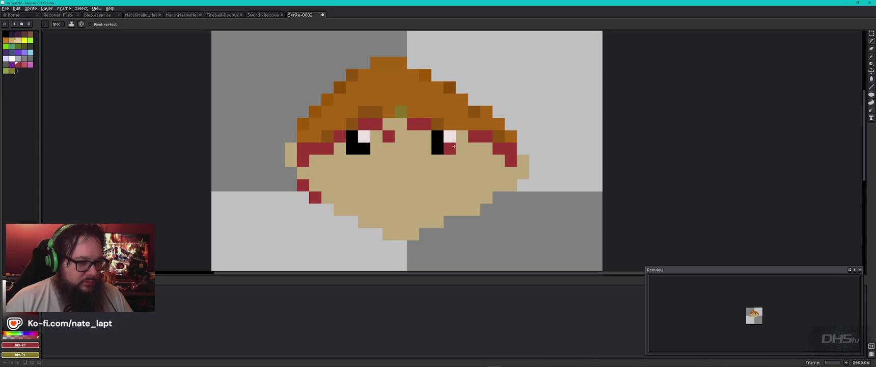
{"action": "left_click", "coordinate": [402, 119]}
{"action": "key", "text": "ctrl+z"}
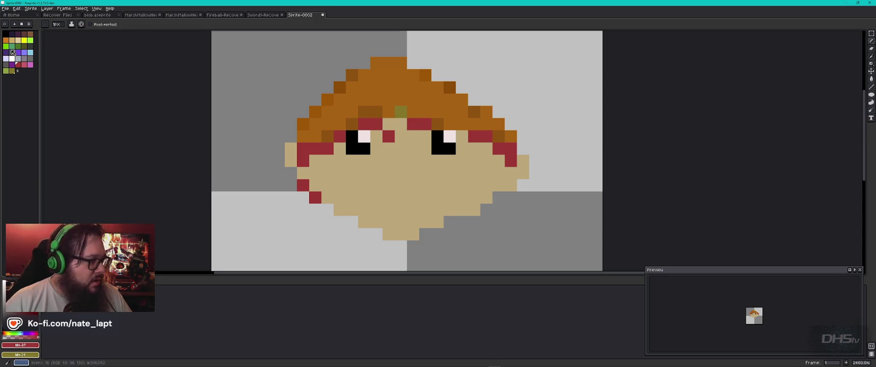
{"action": "left_click", "coordinate": [872, 57]}
{"action": "left_click", "coordinate": [473, 111]}
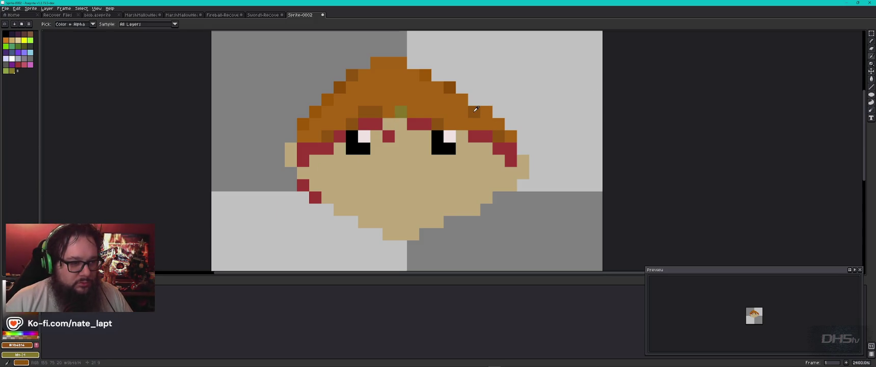
{"action": "left_click", "coordinate": [871, 43]}
{"action": "left_click", "coordinate": [400, 111]}
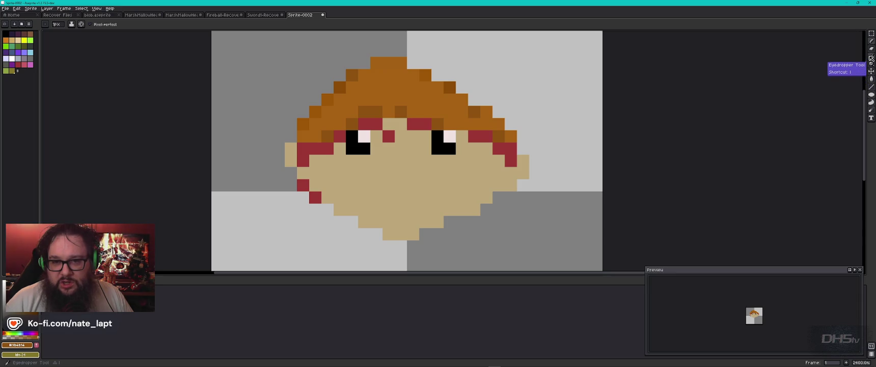
{"action": "left_click", "coordinate": [402, 85]}
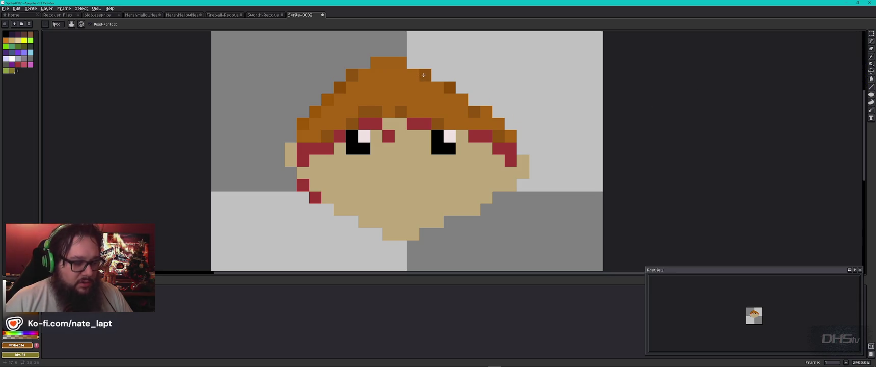
Step: Sample a lighter orange-brown from the hat and reshade four hat pixels
{"action": "key", "text": "i"}
{"action": "left_click", "coordinate": [423, 75]}
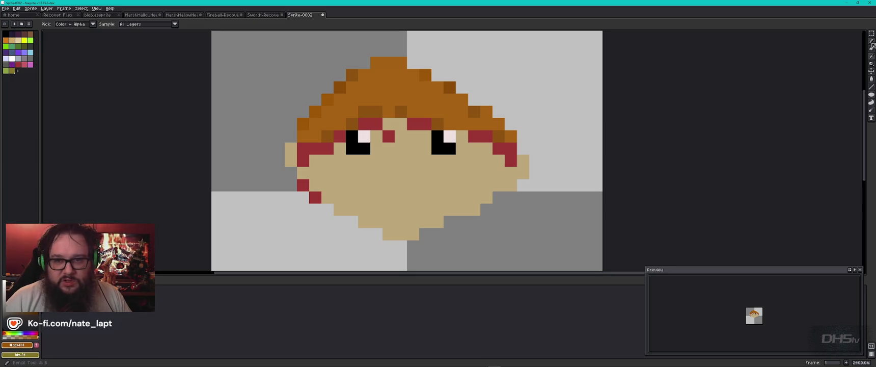
{"action": "left_click", "coordinate": [872, 45]}
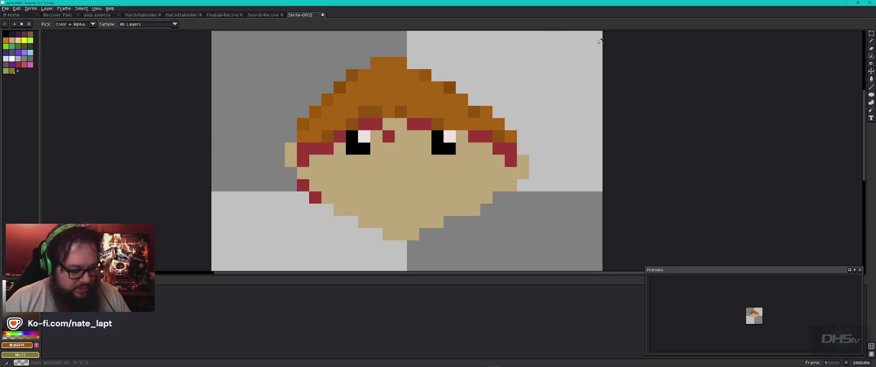
{"action": "left_click", "coordinate": [402, 75]}
{"action": "left_click", "coordinate": [413, 62]}
{"action": "left_click", "coordinate": [401, 88]}
{"action": "left_click", "coordinate": [388, 111]}
Step: Add two more red detail pixels on the face, undoing stray orange ones
{"action": "left_click", "coordinate": [425, 160]}
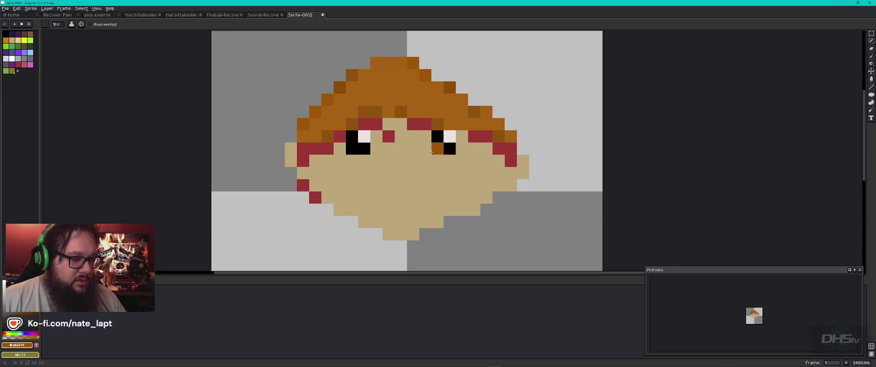
{"action": "key", "text": "ctrl+z"}
{"action": "left_click", "coordinate": [389, 137]}
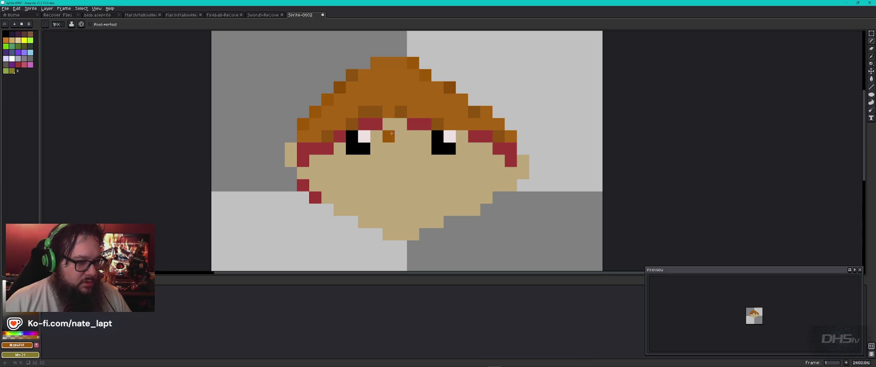
{"action": "key", "text": "ctrl+z"}
{"action": "left_click", "coordinate": [389, 136], "text": "alt"}
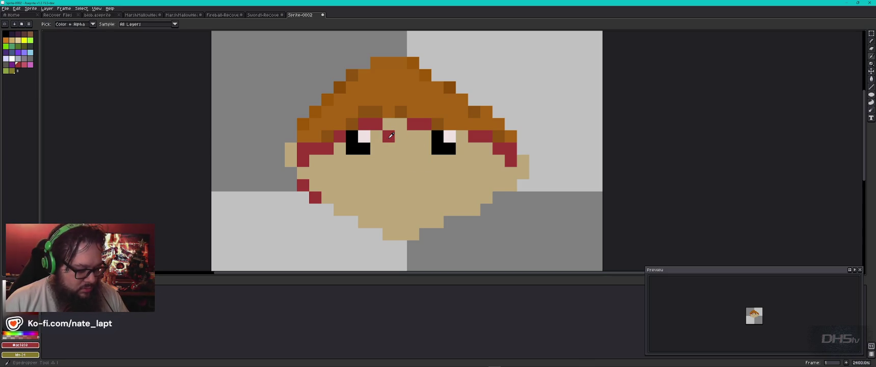
{"action": "left_click", "coordinate": [388, 124]}
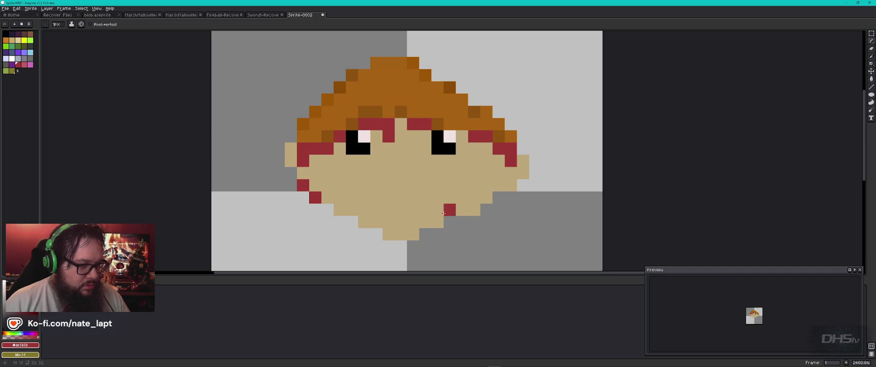
{"action": "left_click", "coordinate": [413, 160]}
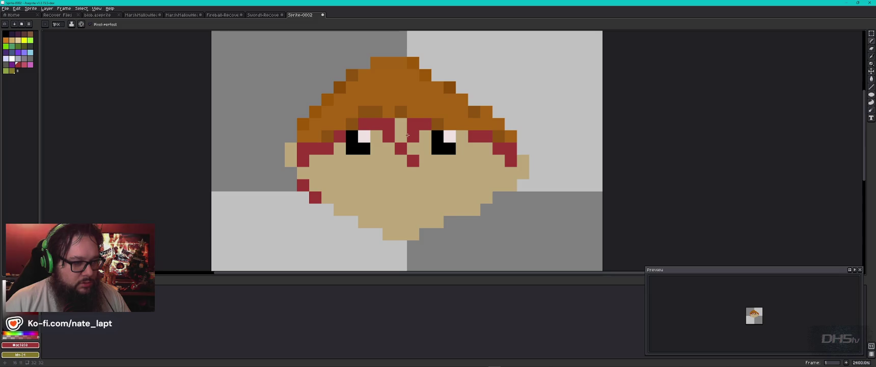
{"action": "key", "text": "alt+Tab"}
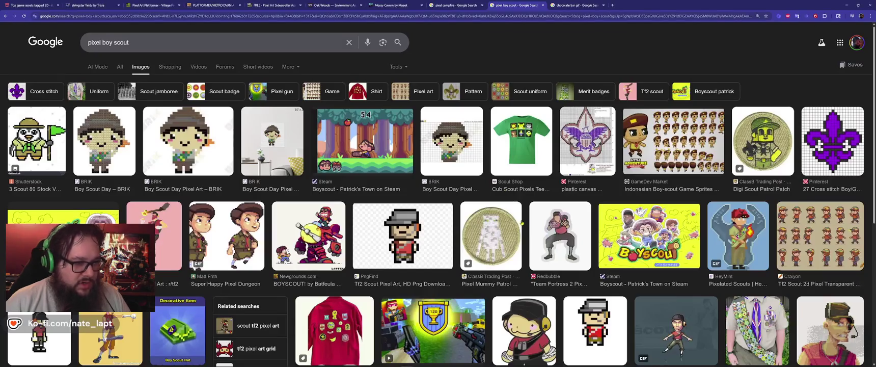
Step: Paint a small black mouth on the face
{"action": "key", "text": "alt+Tab"}
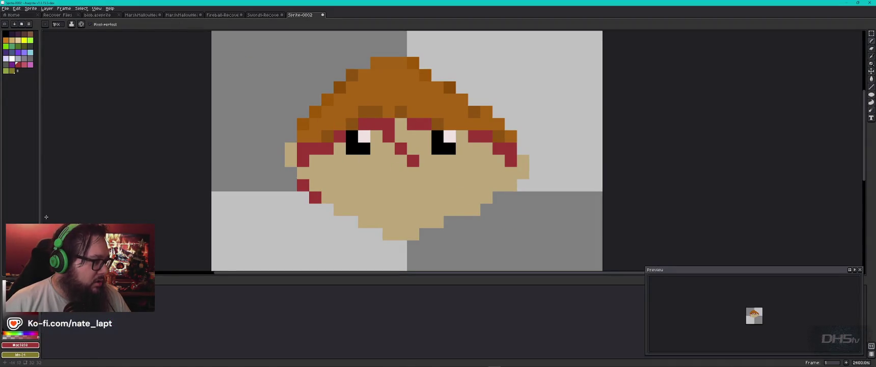
{"action": "left_click", "coordinate": [6, 34]}
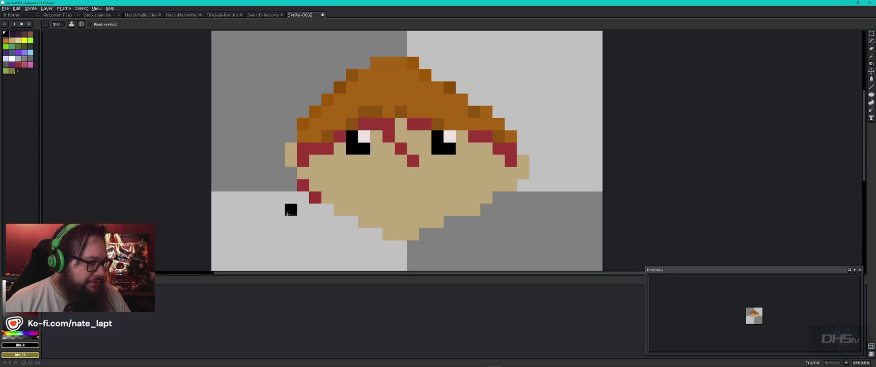
{"action": "left_click", "coordinate": [383, 183]}
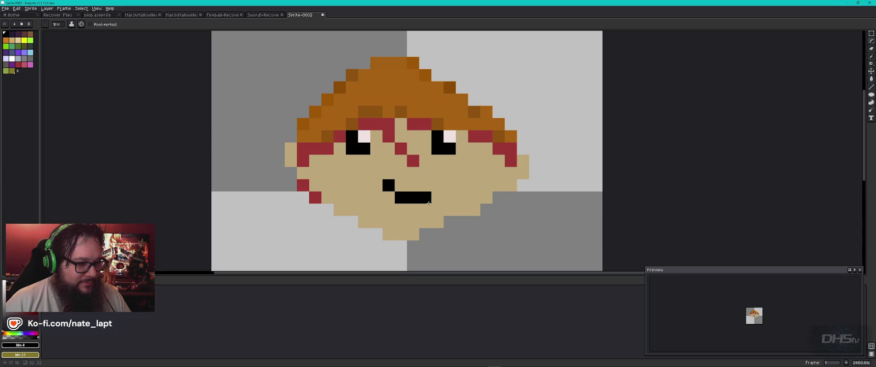
{"action": "scroll", "coordinate": [429, 205], "scroll_direction": "down", "scroll_amount": 4}
{"action": "scroll", "coordinate": [469, 207], "scroll_direction": "up", "scroll_amount": 1}
{"action": "scroll", "coordinate": [455, 230], "scroll_direction": "down", "scroll_amount": 1}
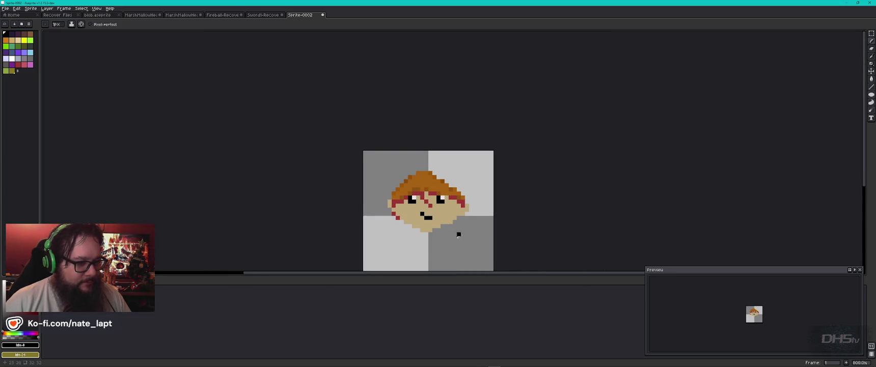
{"action": "left_click_drag", "start_coordinate": [487, 218], "coordinate": [469, 159]}
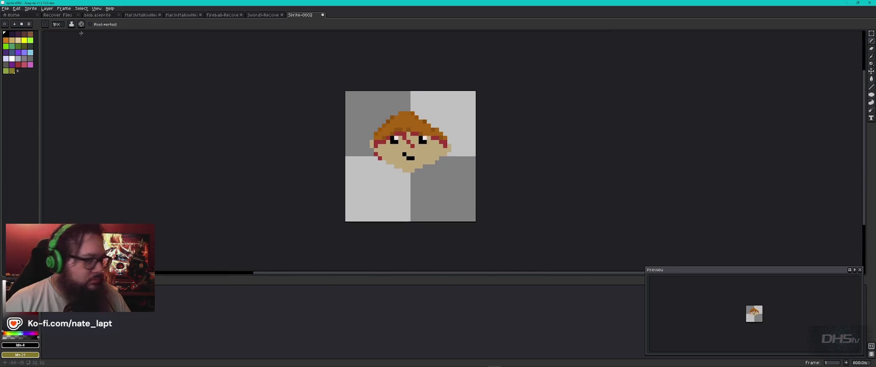
Step: Marquee-select the head, shift it up a few pixels, and clear the selection
{"action": "left_click", "coordinate": [871, 34]}
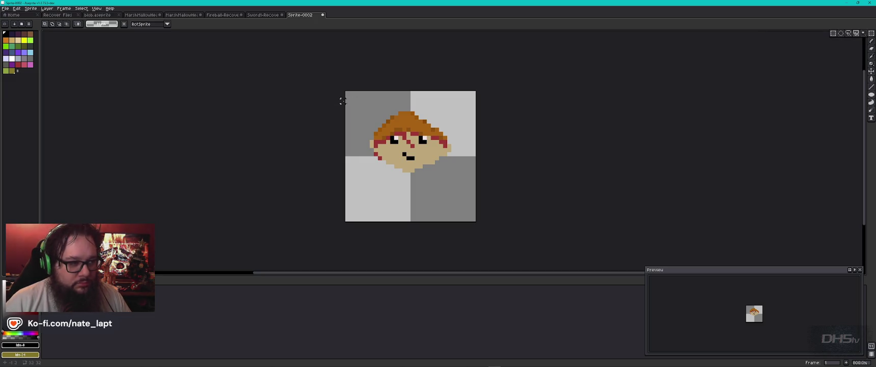
{"action": "left_click_drag", "start_coordinate": [346, 100], "coordinate": [477, 198]}
{"action": "left_click_drag", "start_coordinate": [422, 158], "coordinate": [423, 145]}
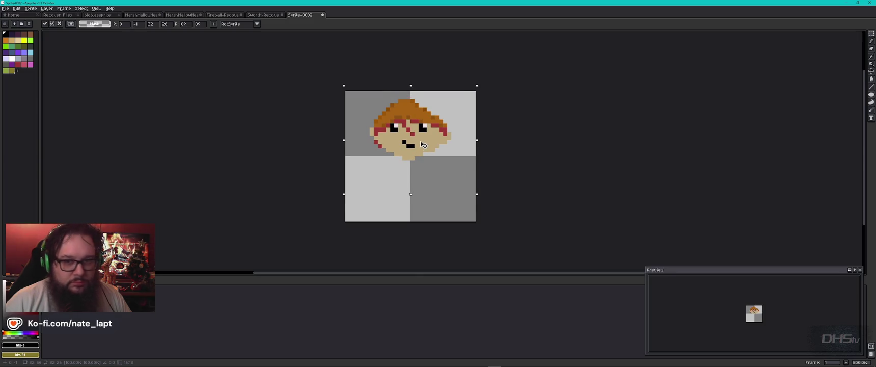
{"action": "key", "text": "b"}
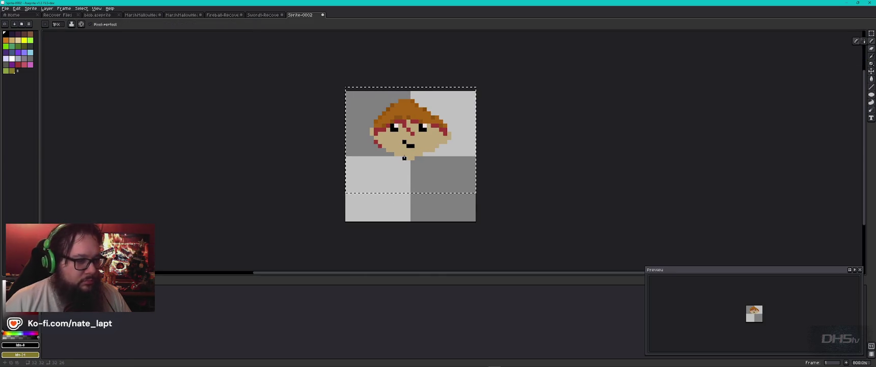
{"action": "key", "text": "ctrl+a"}
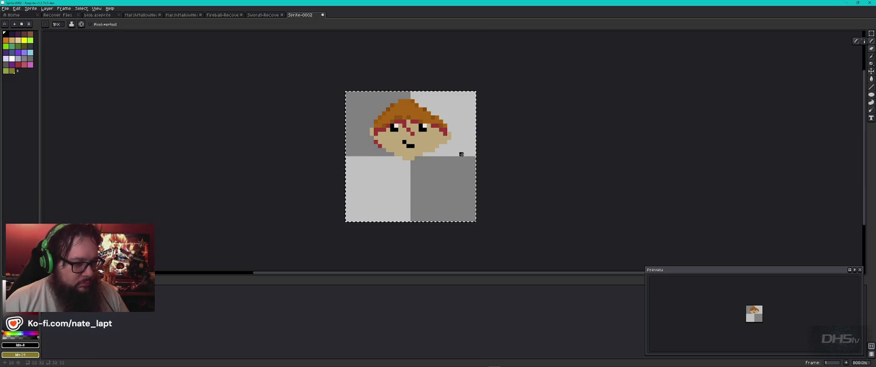
{"action": "key", "text": "ctrl+d"}
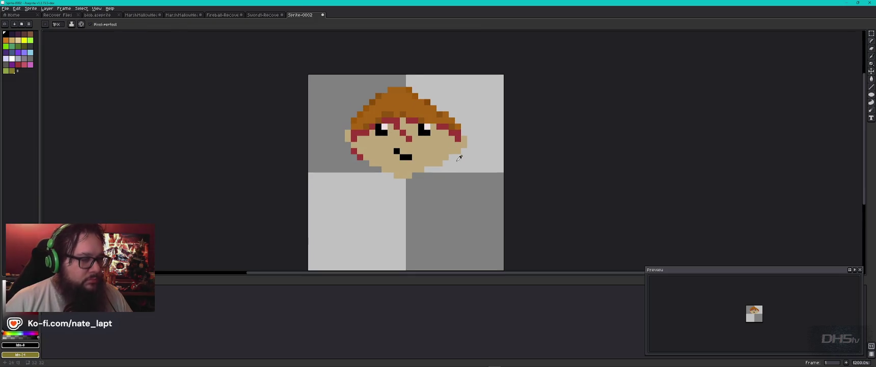
{"action": "key", "text": "alt+Tab"}
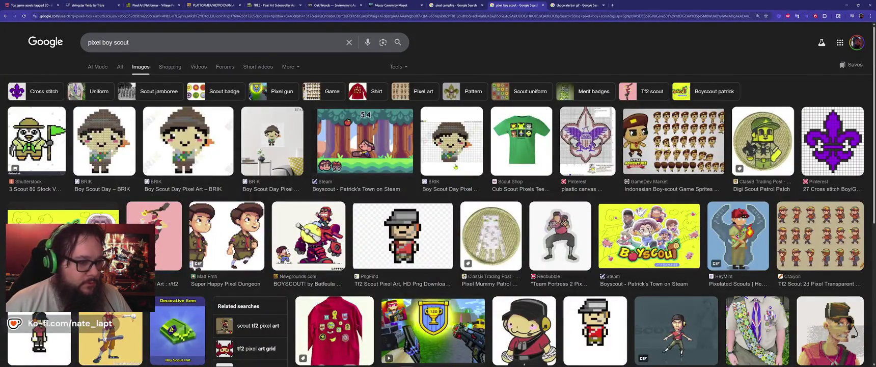
Step: Preview the BRIK boy scout image, look over its page, and close it
{"action": "left_click", "coordinate": [421, 158]}
{"action": "left_click", "coordinate": [664, 205]}
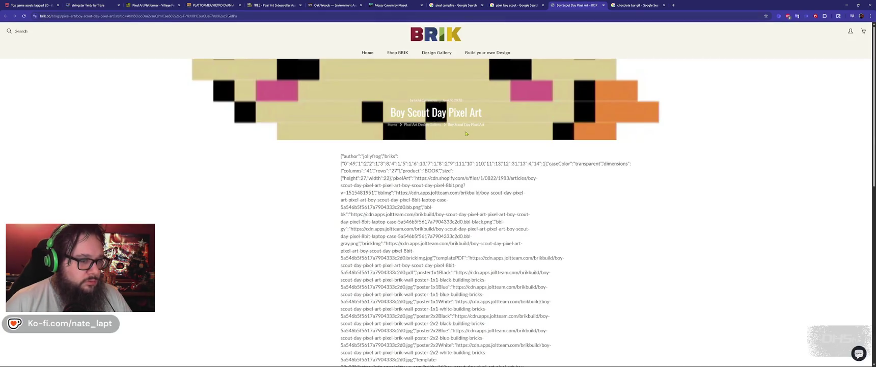
{"action": "scroll", "coordinate": [446, 177], "scroll_direction": "down", "scroll_amount": 4}
{"action": "scroll", "coordinate": [443, 181], "scroll_direction": "down", "scroll_amount": 3}
{"action": "scroll", "coordinate": [438, 185], "scroll_direction": "up", "scroll_amount": 4}
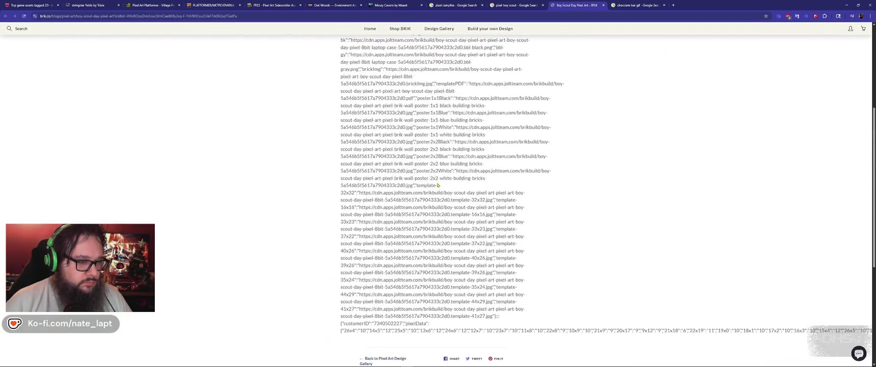
{"action": "key", "text": "ctrl+w"}
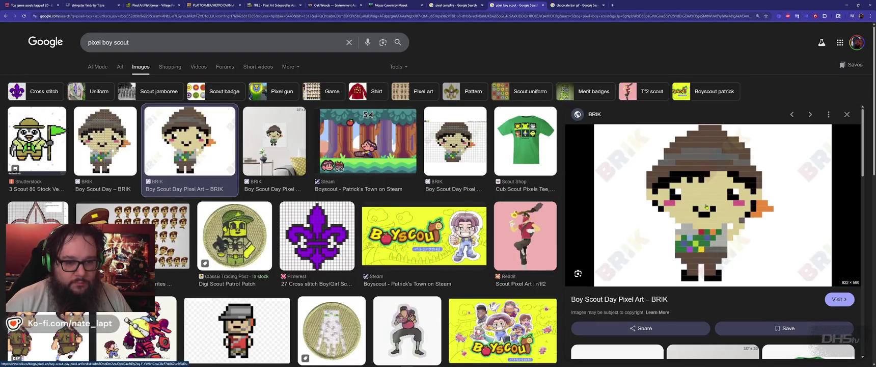
Step: Open the 'Boy Scout Day Pixel Art' image in its own tab, then return to Aseprite
{"action": "right_click", "coordinate": [706, 205]}
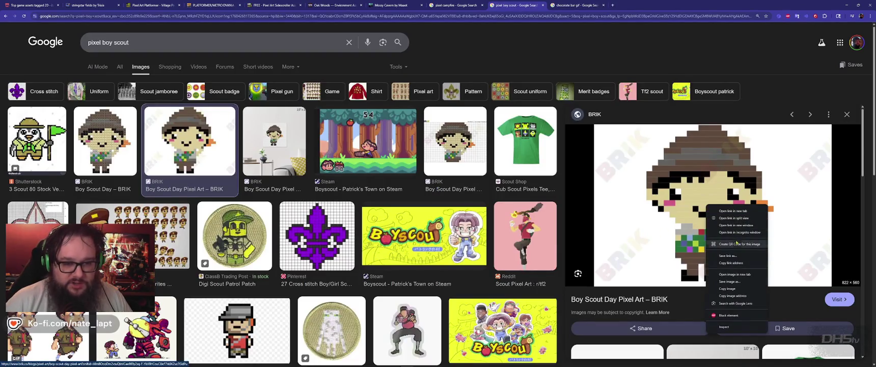
{"action": "left_click", "coordinate": [741, 275]}
{"action": "key", "text": "ctrl+Tab"}
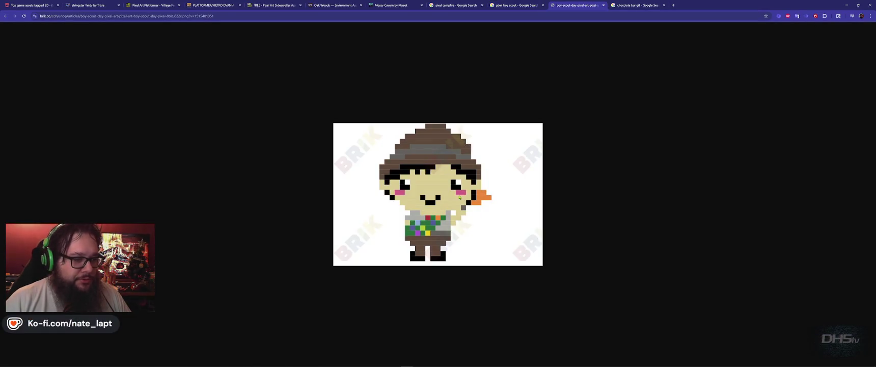
{"action": "scroll", "coordinate": [460, 197], "scroll_direction": "up", "scroll_amount": 3}
{"action": "scroll", "coordinate": [462, 200], "scroll_direction": "up", "scroll_amount": 3}
{"action": "scroll", "coordinate": [465, 202], "scroll_direction": "down", "scroll_amount": 1}
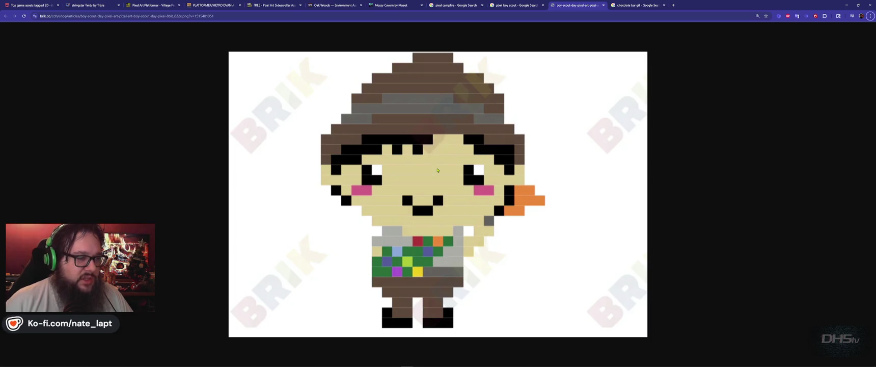
{"action": "key", "text": "alt+Tab"}
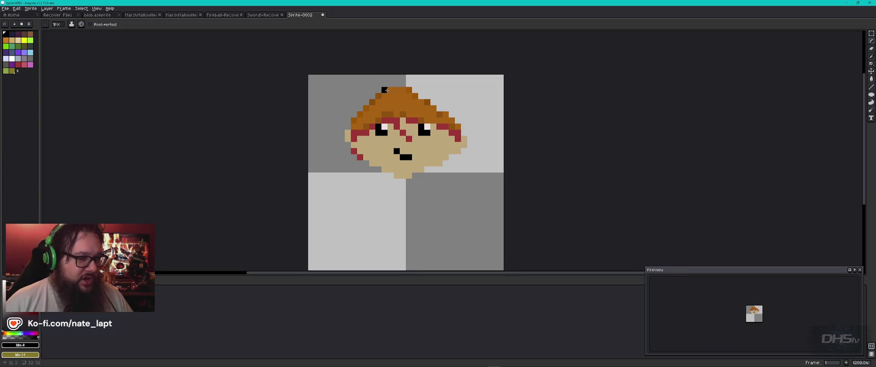
Step: Paint the brown hat-tip pixel black, then return to Chrome with a new tab
{"action": "scroll", "coordinate": [385, 90], "scroll_direction": "up", "scroll_amount": 2}
{"action": "scroll", "coordinate": [385, 91], "scroll_direction": "up", "scroll_amount": 2}
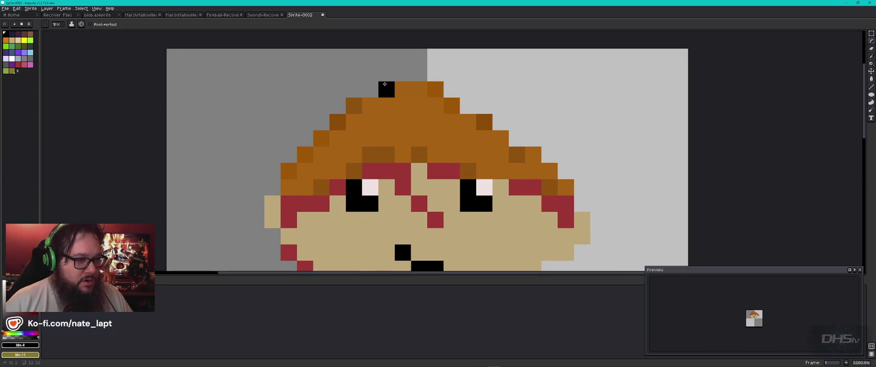
{"action": "scroll", "coordinate": [425, 102], "scroll_direction": "down", "scroll_amount": 1}
{"action": "left_click", "coordinate": [425, 102]}
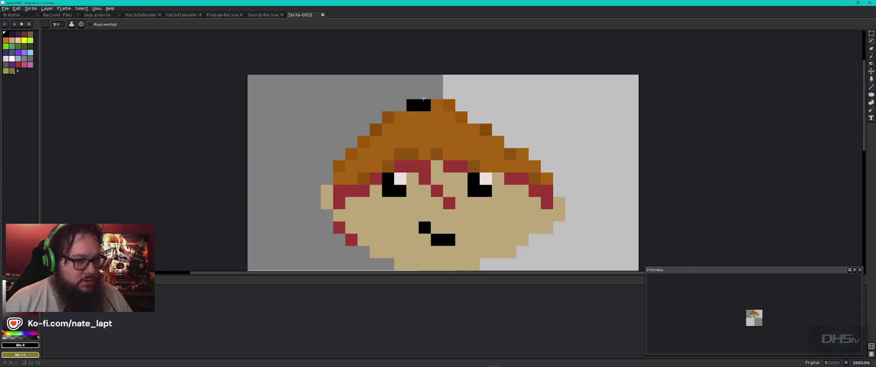
{"action": "scroll", "coordinate": [424, 103], "scroll_direction": "down", "scroll_amount": 1}
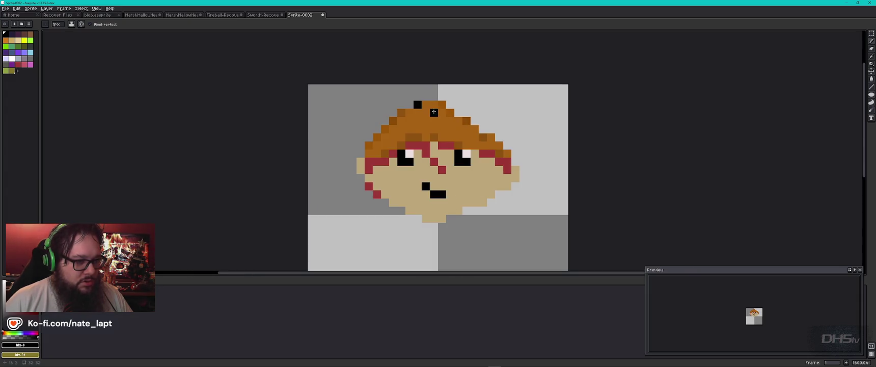
{"action": "key", "text": "alt+Tab"}
{"action": "key", "text": "ctrl+t"}
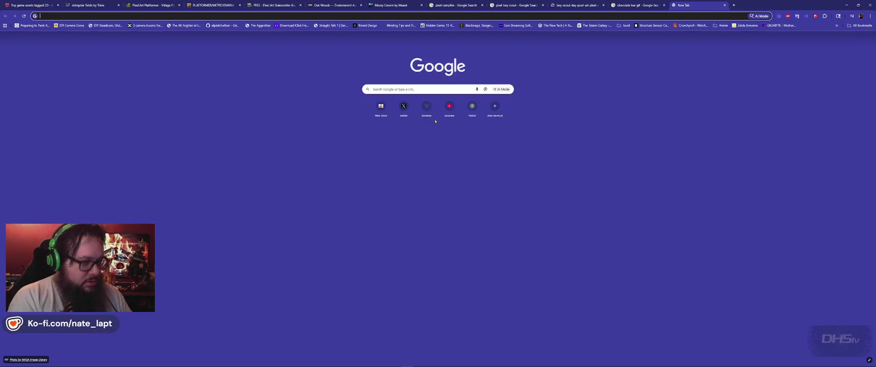
Step: Search Google Images for 'boyscout beanie hat'
{"action": "type", "text": "images.google.com"}
{"action": "key", "text": "Return"}
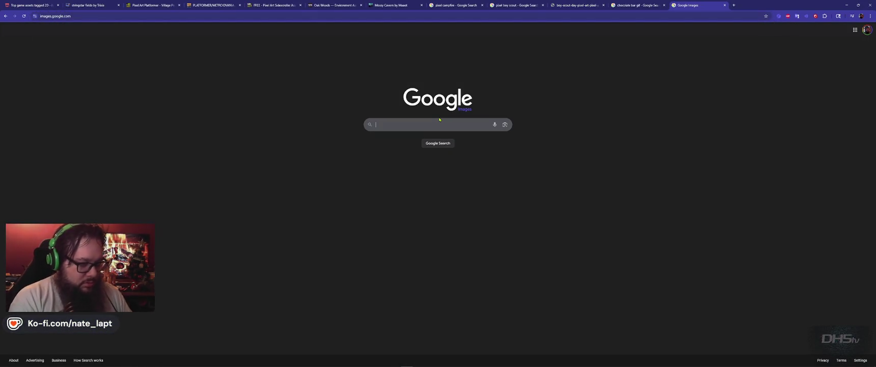
{"action": "type", "text": "boyscout beanie"}
{"action": "type", "text": "hat"}
{"action": "key", "text": "Return"}
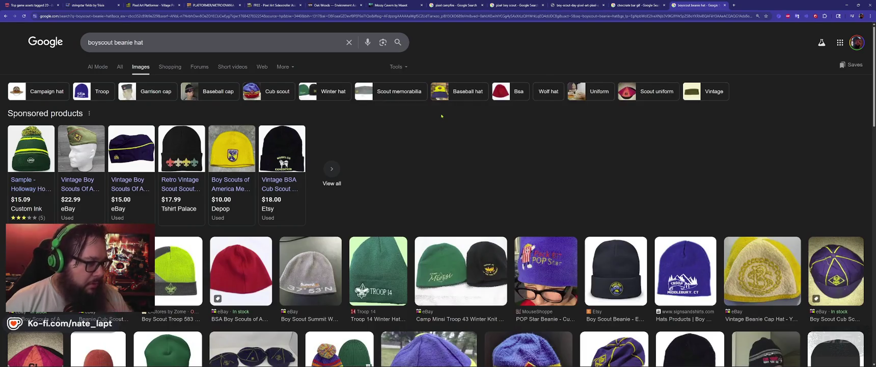
Step: View the eBay vintage garrison cap listing, close it, and return to Aseprite
{"action": "left_click", "coordinate": [84, 150]}
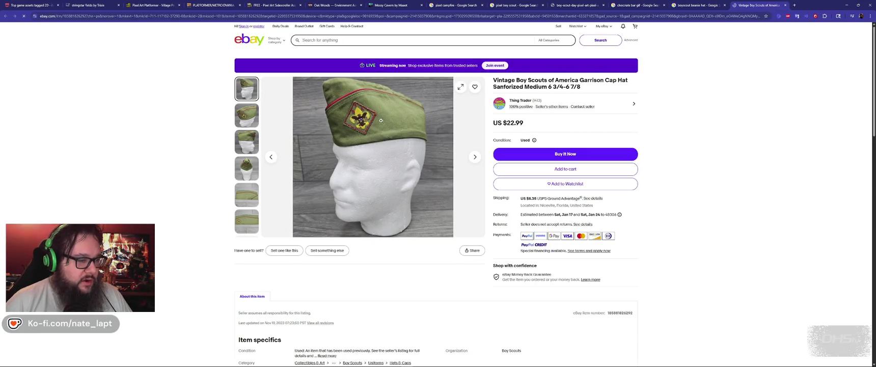
{"action": "scroll", "coordinate": [368, 192], "scroll_direction": "down", "scroll_amount": 1}
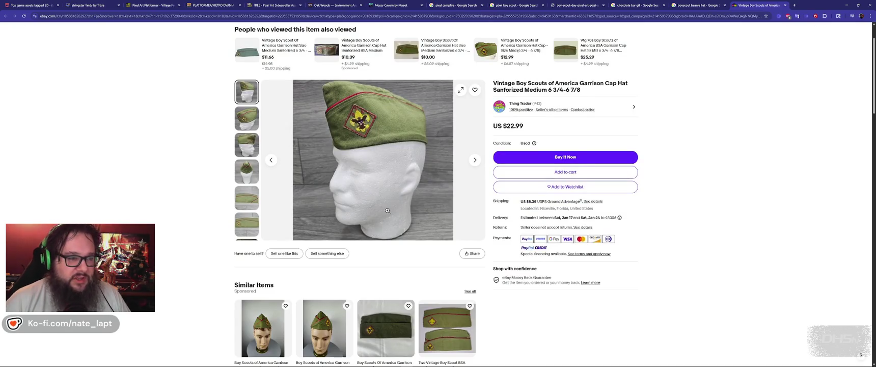
{"action": "key", "text": "ctrl+w"}
{"action": "key", "text": "alt+Tab"}
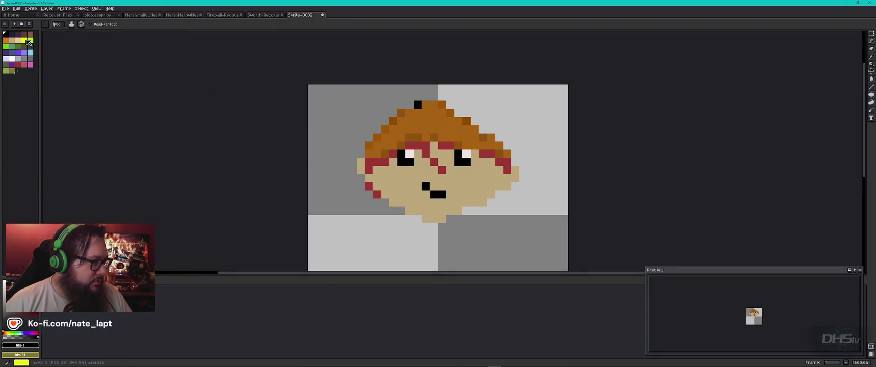
Step: Paint a small yellow emblem on the hat front, removing one stray yellow pixel
{"action": "left_click", "coordinate": [27, 39]}
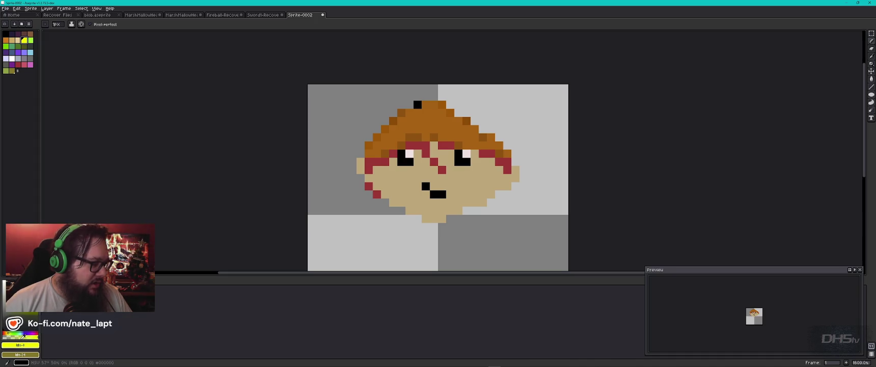
{"action": "left_click", "coordinate": [28, 355]}
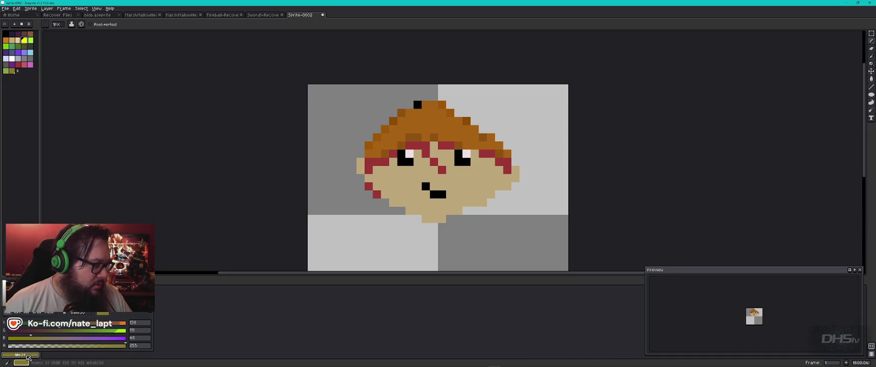
{"action": "key", "text": "Escape"}
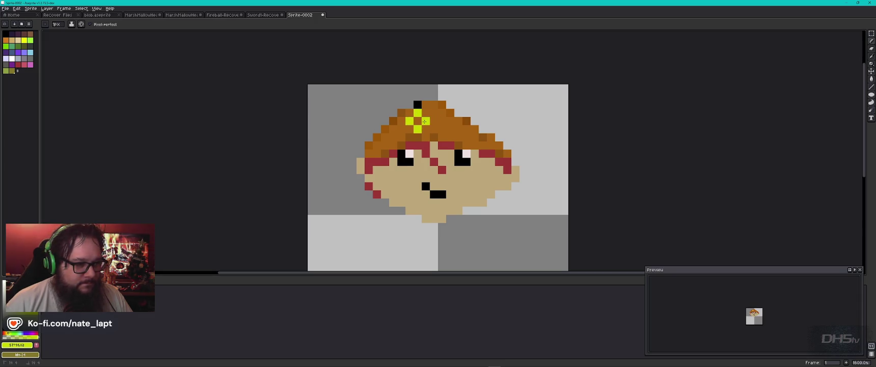
{"action": "key", "text": "v"}
{"action": "key", "text": "ctrl+z"}
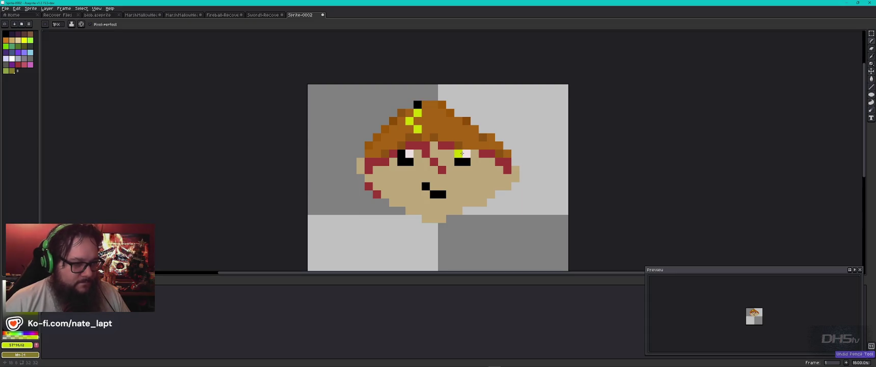
{"action": "key", "text": "alt+Tab"}
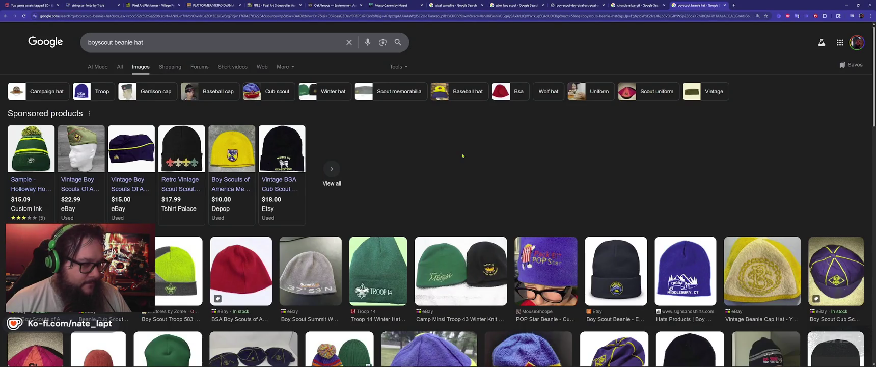
{"action": "key", "text": "alt+Tab"}
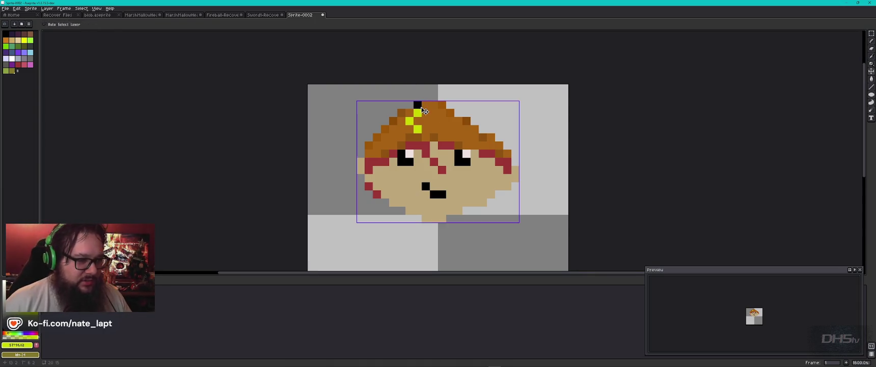
Step: Try 3px and 4px yellow brush strokes and red and pink emblem details, undoing the red
{"action": "key", "text": "plus"}
{"action": "key", "text": "plus"}
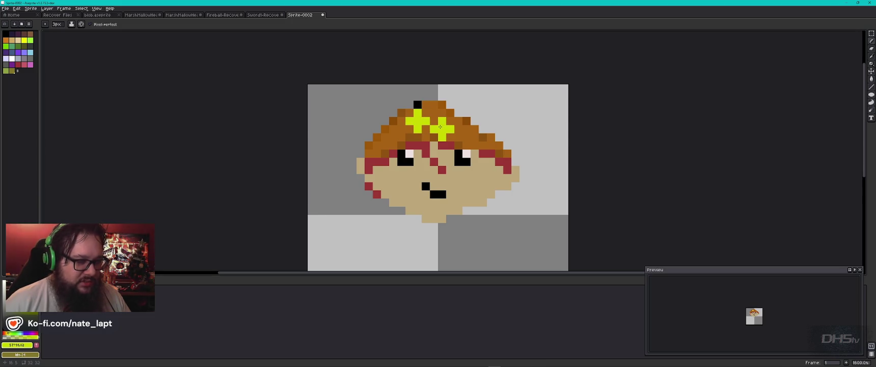
{"action": "key", "text": "v"}
{"action": "key", "text": "b"}
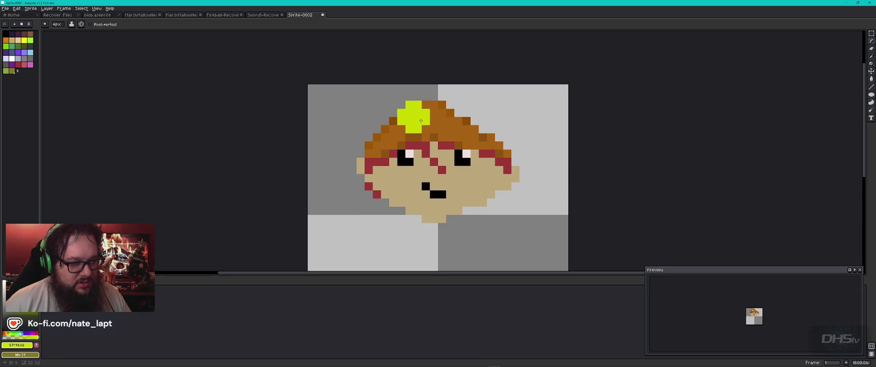
{"action": "key", "text": "plus"}
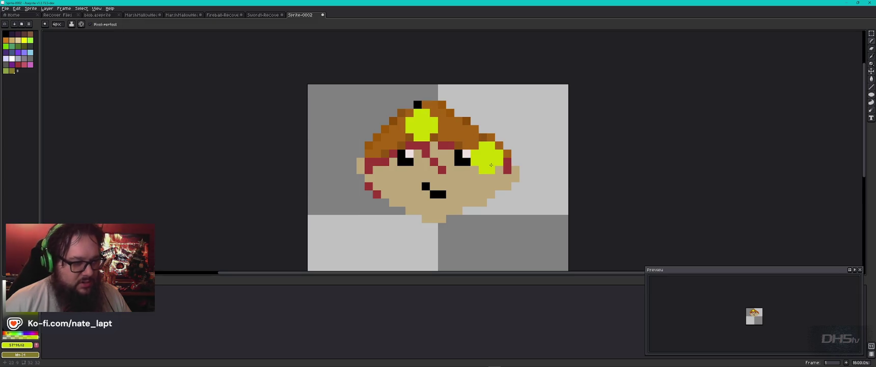
{"action": "key", "text": "minus"}
{"action": "key", "text": "minus"}
{"action": "key", "text": "minus"}
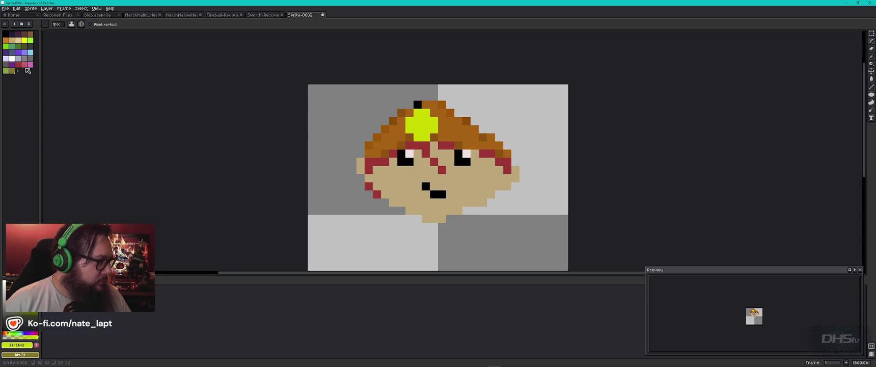
{"action": "left_click", "coordinate": [17, 64]}
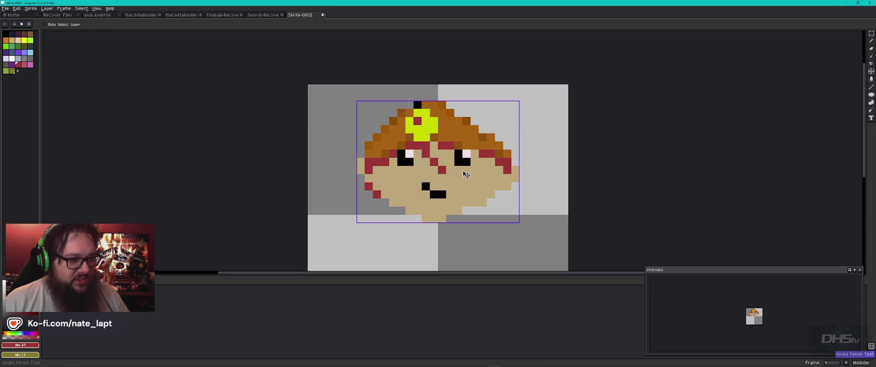
{"action": "key", "text": "ctrl+z"}
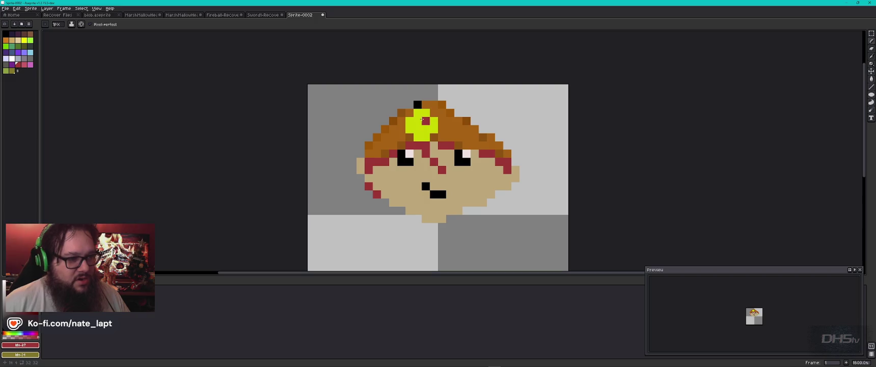
{"action": "left_click", "coordinate": [30, 64]}
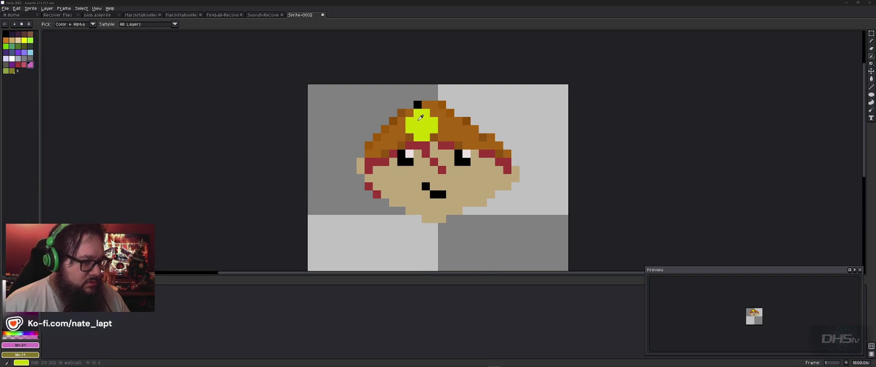
{"action": "key", "text": "alt+Tab"}
{"action": "key", "text": "alt+Tab"}
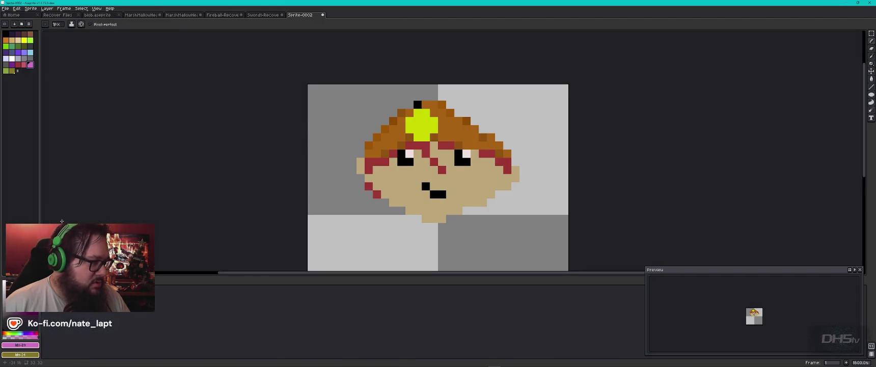
Step: Undo the trial emblem strokes and place black pixels on the hat front below the tip
{"action": "left_click", "coordinate": [6, 34]}
{"action": "left_click", "coordinate": [424, 122]}
{"action": "left_click", "coordinate": [418, 121]}
{"action": "key", "text": "ctrl+z"}
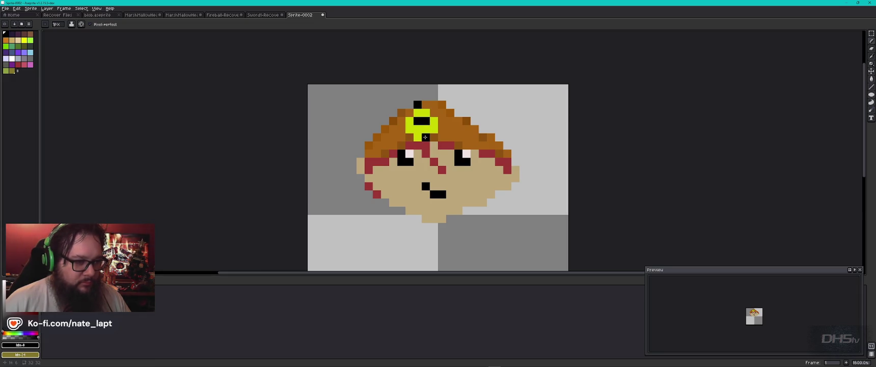
{"action": "key", "text": "ctrl+z"}
{"action": "key", "text": "ctrl+z"}
{"action": "key", "text": "ctrl+z"}
{"action": "key", "text": "ctrl+z"}
{"action": "key", "text": "ctrl+z"}
{"action": "key", "text": "ctrl+z"}
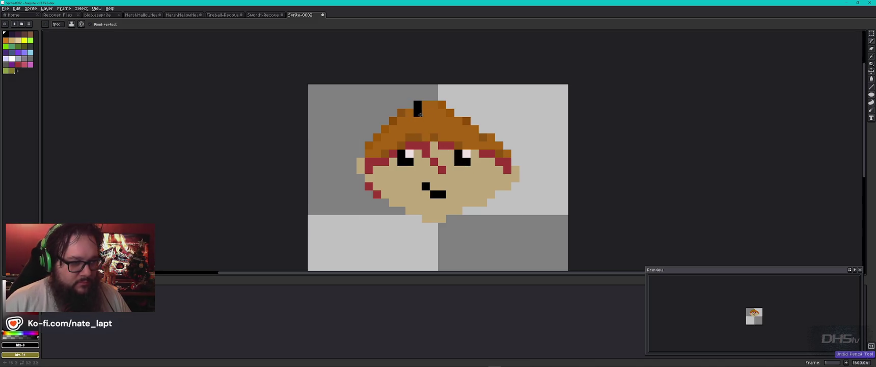
{"action": "left_click", "coordinate": [432, 122]}
{"action": "left_click", "coordinate": [417, 120]}
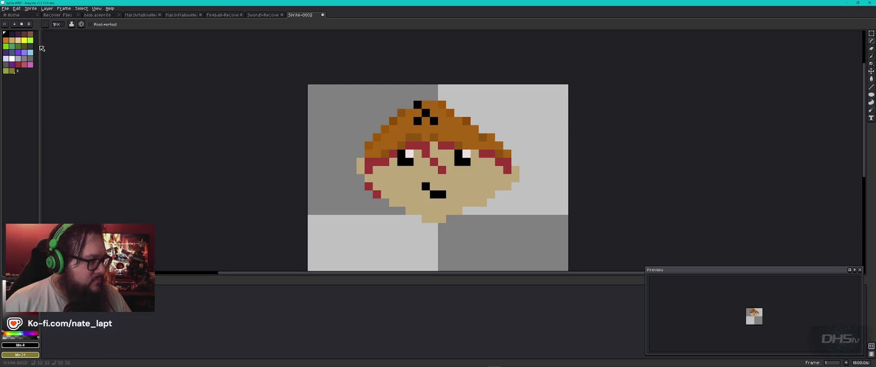
Step: Fill the black diamond emblem's centre and top with yellow, removing one stray pixel
{"action": "left_click", "coordinate": [24, 40]}
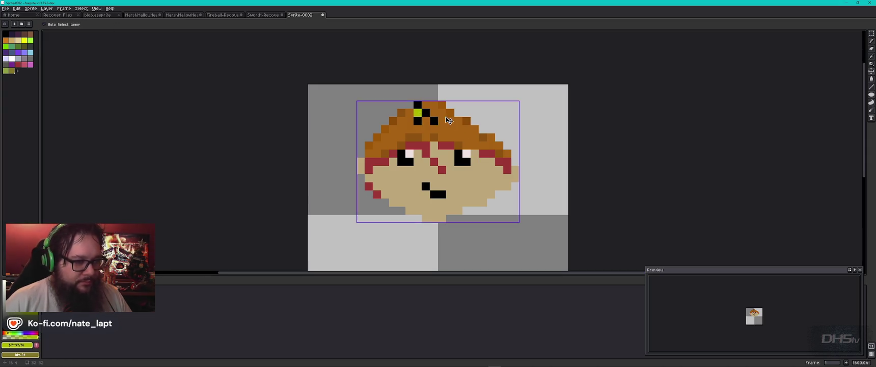
{"action": "left_click", "coordinate": [426, 121]}
{"action": "left_click", "coordinate": [425, 104]}
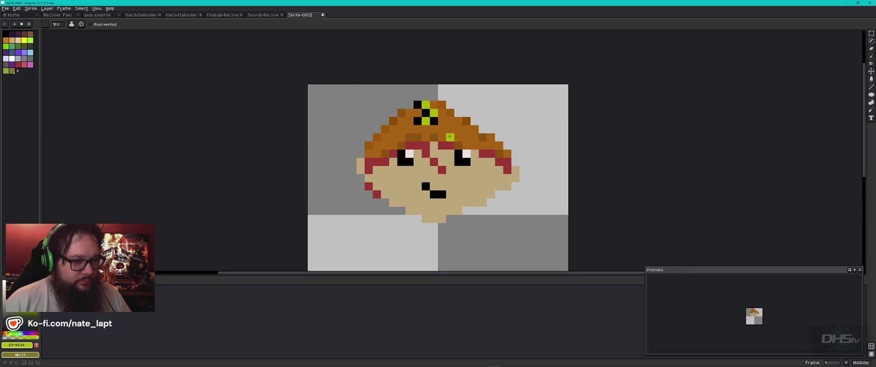
{"action": "scroll", "coordinate": [473, 166], "scroll_direction": "down", "scroll_amount": 4}
{"action": "key", "text": "ctrl+z"}
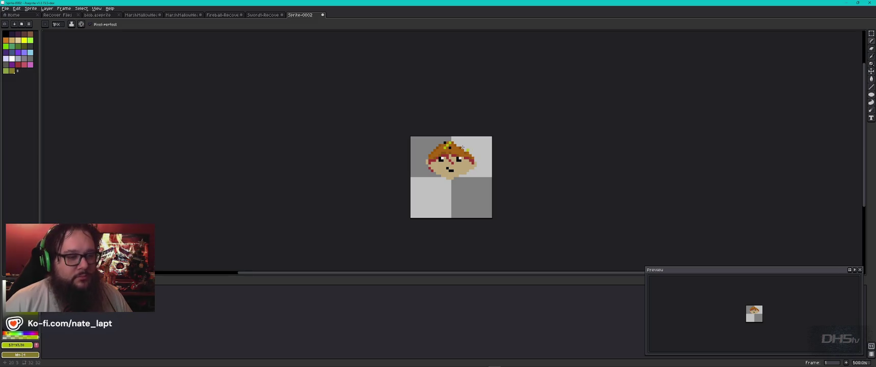
Step: Sample the brown hair colour from the sprite for the pencil
{"action": "scroll", "coordinate": [467, 150], "scroll_direction": "up", "scroll_amount": 5}
{"action": "scroll", "coordinate": [466, 149], "scroll_direction": "up", "scroll_amount": 2}
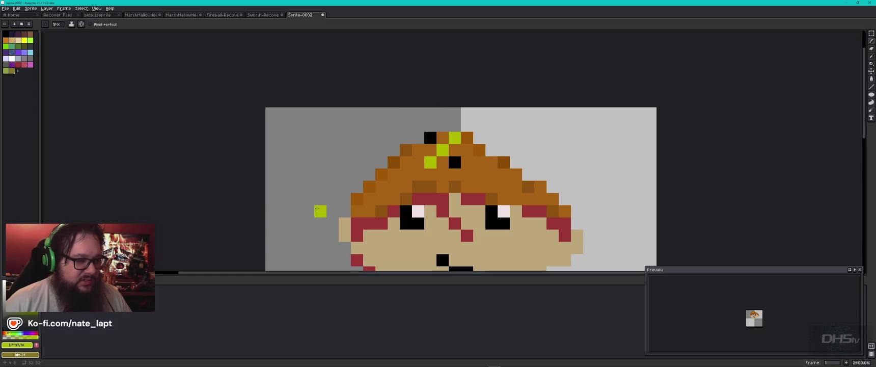
{"action": "scroll", "coordinate": [321, 188], "scroll_direction": "down", "scroll_amount": 3}
{"action": "key", "text": "v"}
{"action": "key", "text": "i"}
{"action": "left_click", "coordinate": [403, 166]}
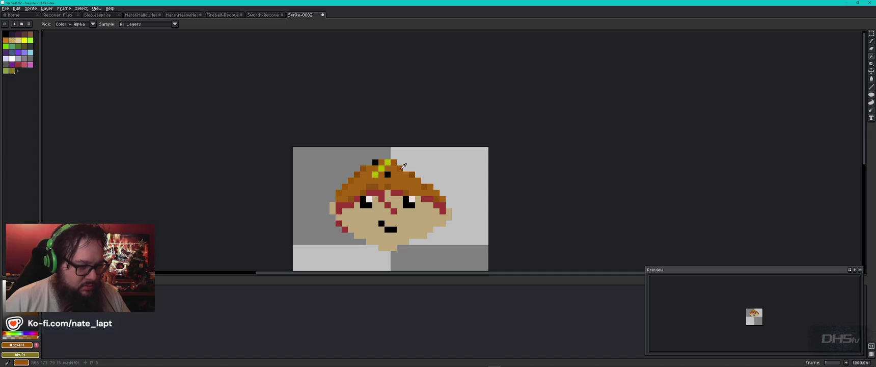
{"action": "key", "text": "b"}
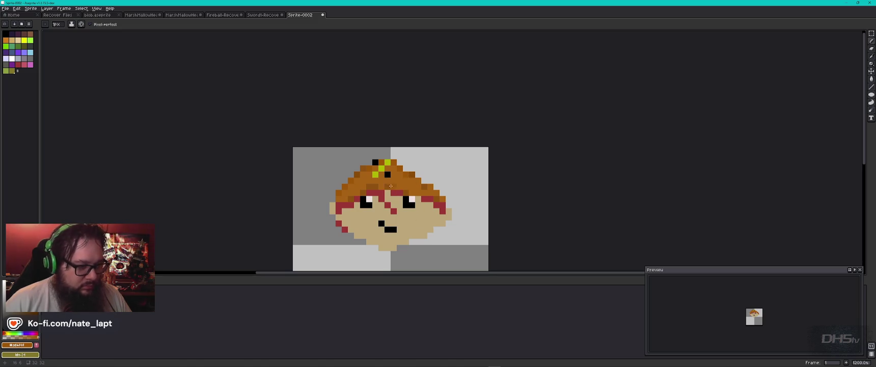
Step: Sample the face skin tone, shade the chin and jaw darker tan, undoing the last stroke
{"action": "scroll", "coordinate": [461, 217], "scroll_direction": "down", "scroll_amount": 3}
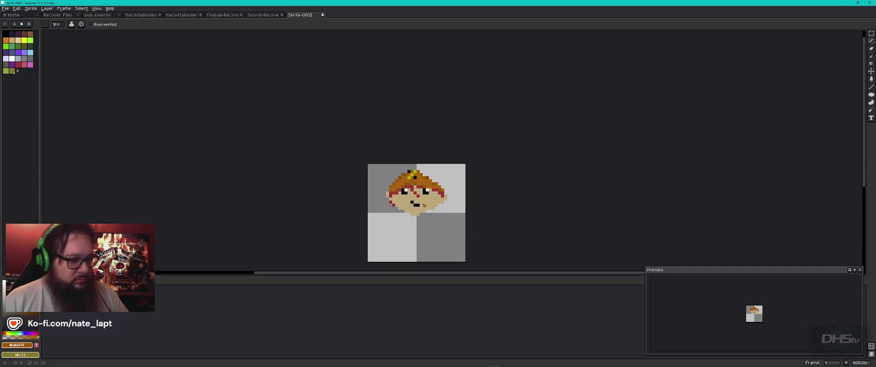
{"action": "key", "text": "i"}
{"action": "left_click", "coordinate": [432, 201]}
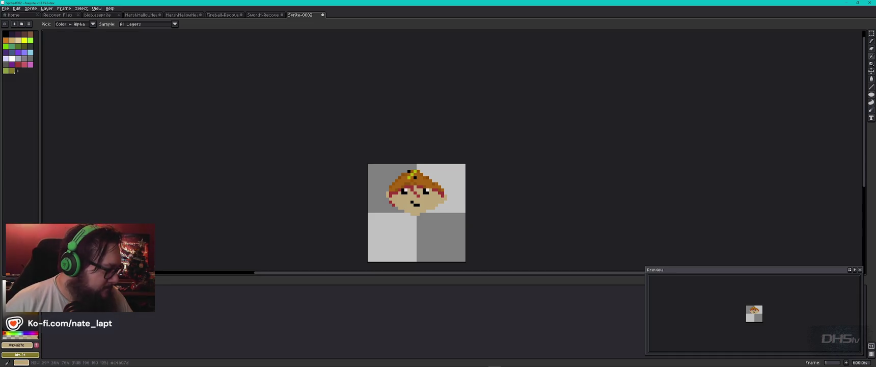
{"action": "left_click", "coordinate": [433, 198]}
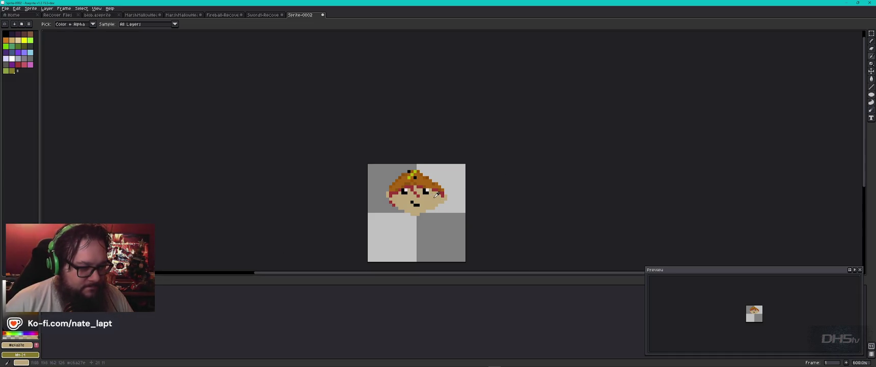
{"action": "left_click", "coordinate": [23, 336]}
{"action": "key", "text": "b"}
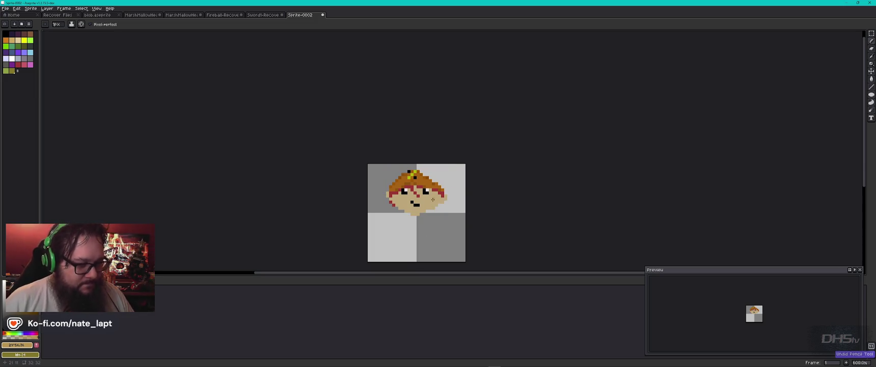
{"action": "scroll", "coordinate": [429, 214], "scroll_direction": "down", "scroll_amount": 1}
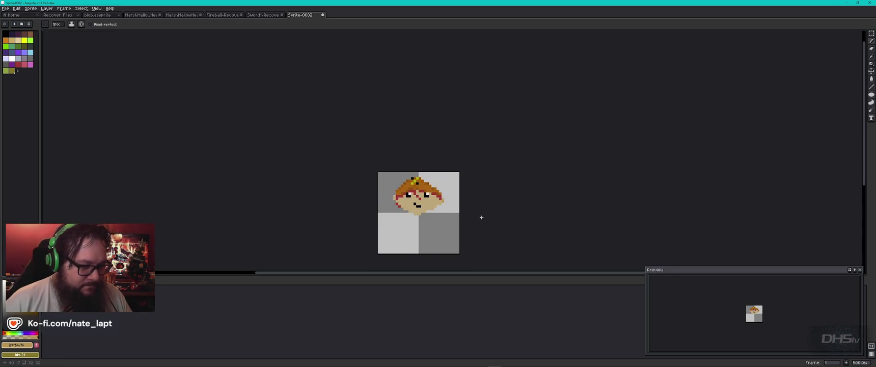
{"action": "scroll", "coordinate": [444, 200], "scroll_direction": "up", "scroll_amount": 2}
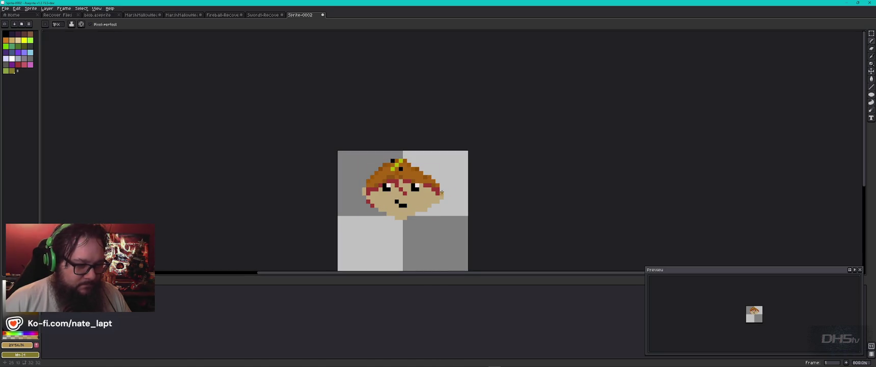
{"action": "key", "text": "ctrl+z"}
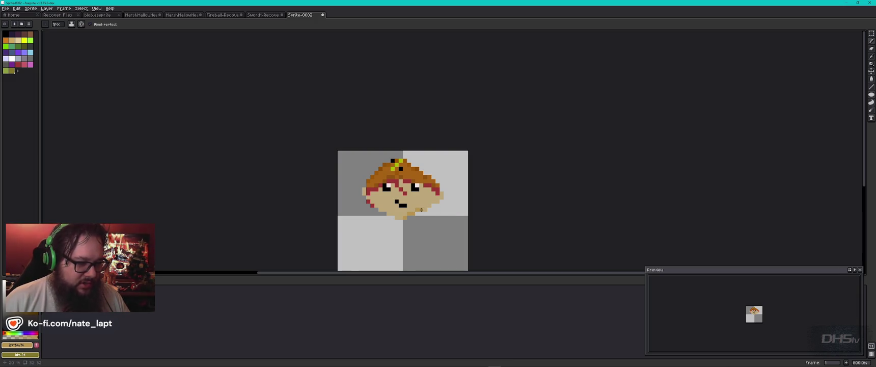
{"action": "scroll", "coordinate": [433, 217], "scroll_direction": "up", "scroll_amount": 1}
{"action": "scroll", "coordinate": [434, 217], "scroll_direction": "up", "scroll_amount": 2}
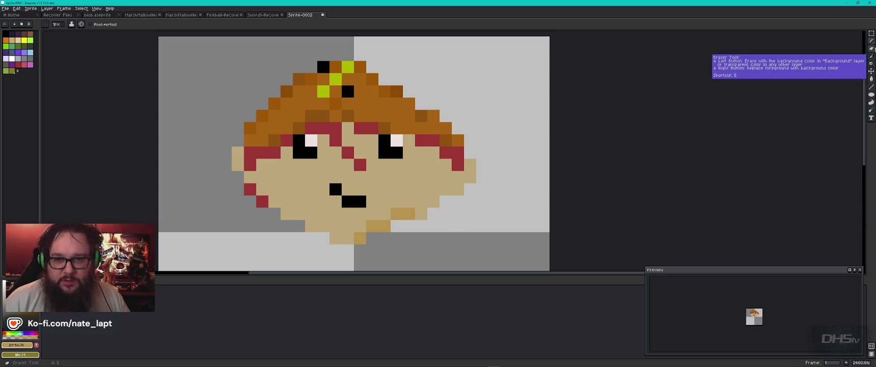
Step: Erase the stray tan pixels from the face's right edge
{"action": "left_click", "coordinate": [872, 49]}
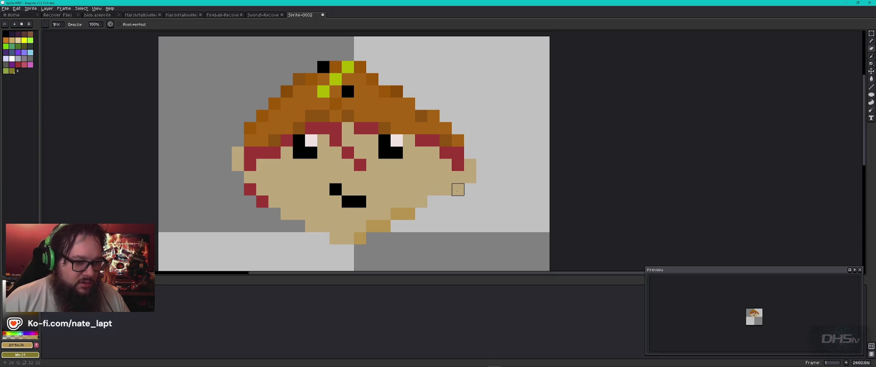
{"action": "left_click", "coordinate": [445, 190]}
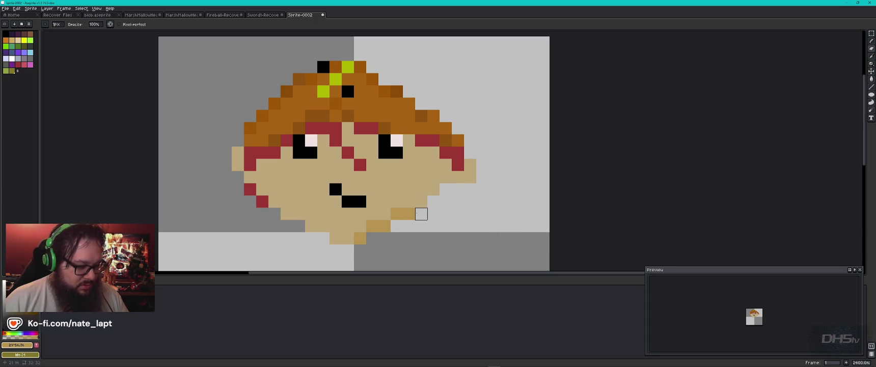
{"action": "left_click", "coordinate": [414, 210], "text": "alt"}
{"action": "left_click", "coordinate": [421, 201]}
{"action": "left_click", "coordinate": [433, 190]}
{"action": "left_click", "coordinate": [479, 178]}
{"action": "key", "text": "ctrl+z"}
{"action": "left_click", "coordinate": [470, 176]}
{"action": "key", "text": "e"}
{"action": "left_click_drag", "start_coordinate": [470, 176], "coordinate": [470, 165]}
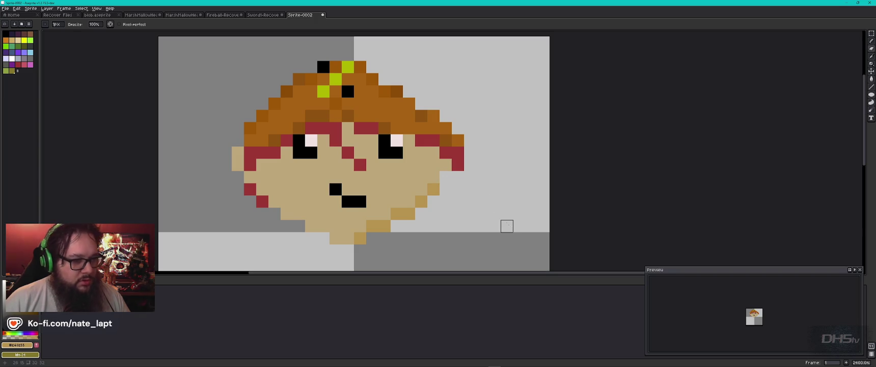
Step: Add a brown pixel at the face's left edge and an orange pixel left of the hair
{"action": "scroll", "coordinate": [492, 196], "scroll_direction": "down", "scroll_amount": 2}
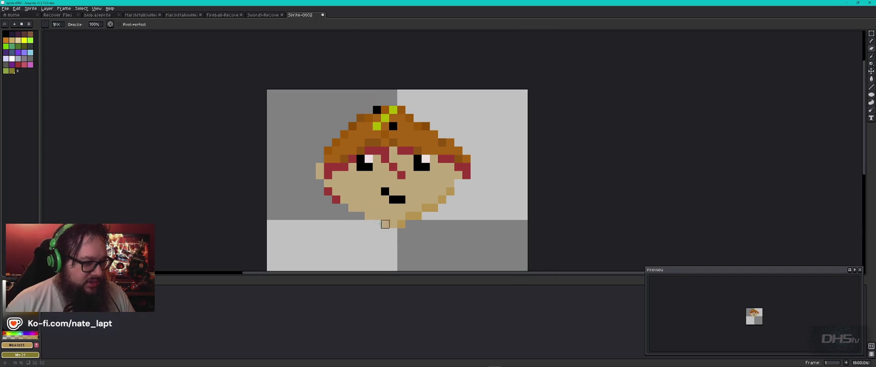
{"action": "key", "text": "i"}
{"action": "left_click", "coordinate": [328, 159]}
{"action": "key", "text": "b"}
{"action": "left_click", "coordinate": [320, 166]}
{"action": "key", "text": "i"}
{"action": "key", "text": "b"}
{"action": "left_click", "coordinate": [321, 157]}
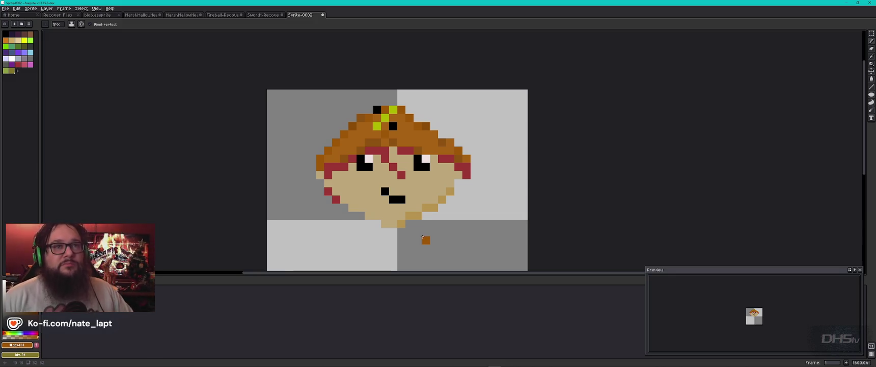
Step: Briefly switch windows, then zoom out and back in on the boy scout head
{"action": "key", "text": "alt+Tab"}
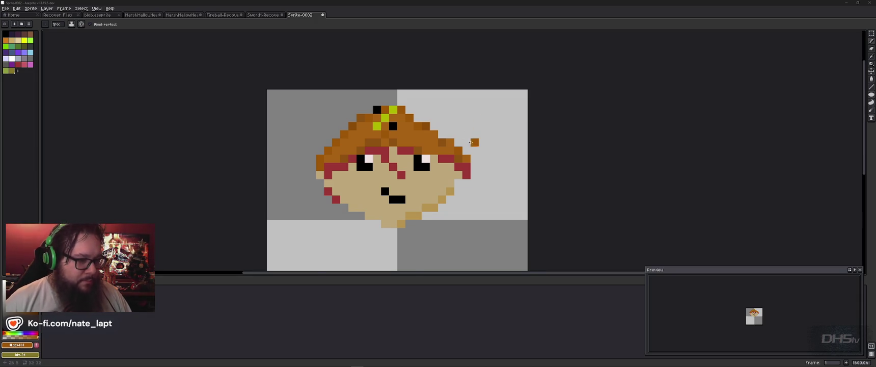
{"action": "scroll", "coordinate": [465, 168], "scroll_direction": "down", "scroll_amount": 3}
{"action": "scroll", "coordinate": [453, 174], "scroll_direction": "up", "scroll_amount": 1}
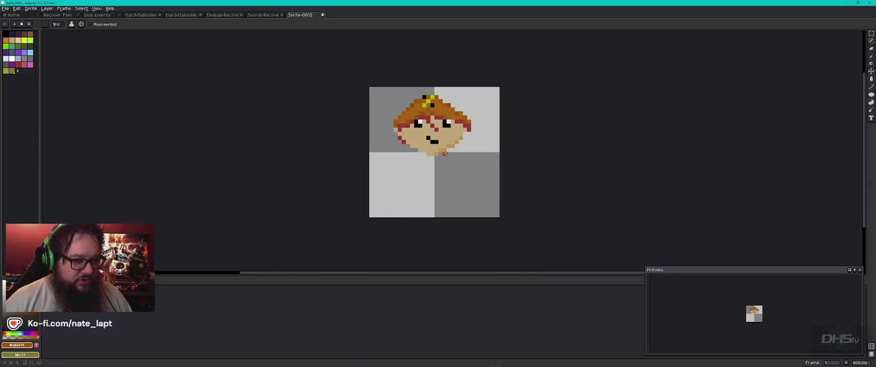
Step: Scroll the boyscout beanie hat results, close that search, and return to Aseprite
{"action": "key", "text": "alt+Tab"}
{"action": "key", "text": "Tab"}
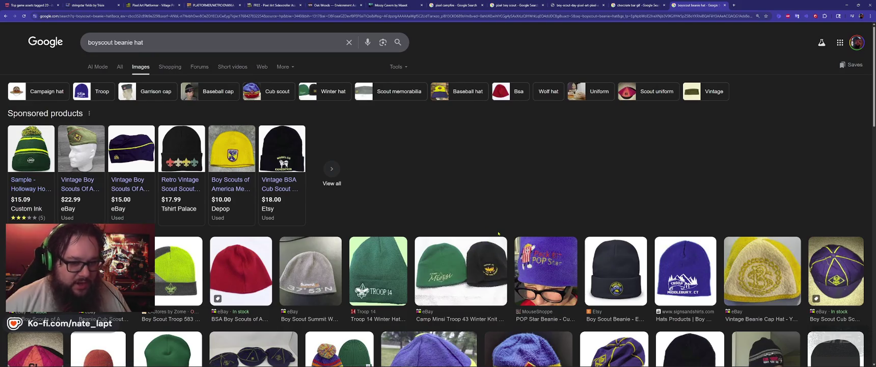
{"action": "scroll", "coordinate": [501, 237], "scroll_direction": "down", "scroll_amount": 3}
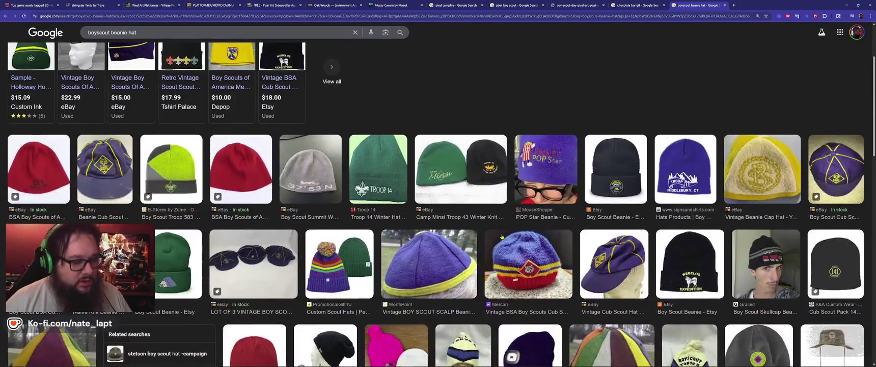
{"action": "scroll", "coordinate": [502, 237], "scroll_direction": "down", "scroll_amount": 1}
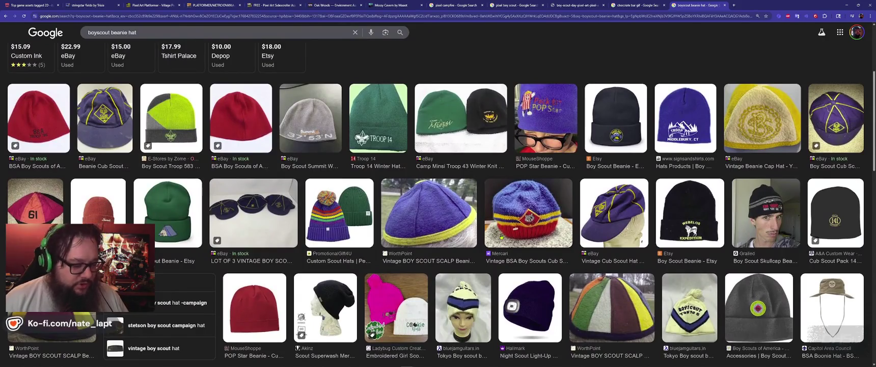
{"action": "key", "text": "ctrl+w"}
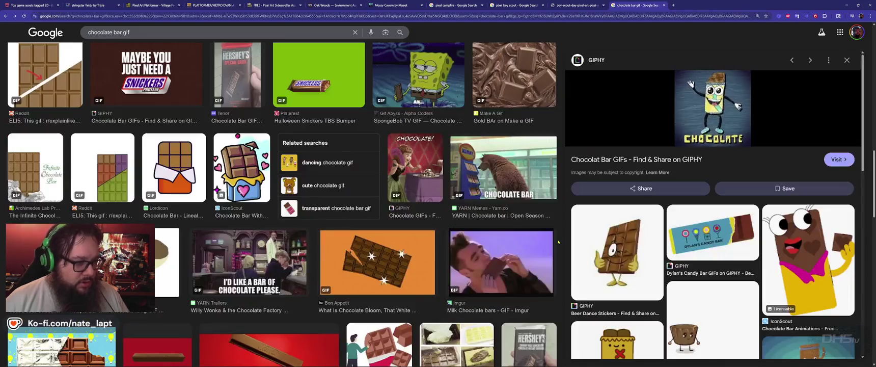
{"action": "key", "text": "alt+Tab"}
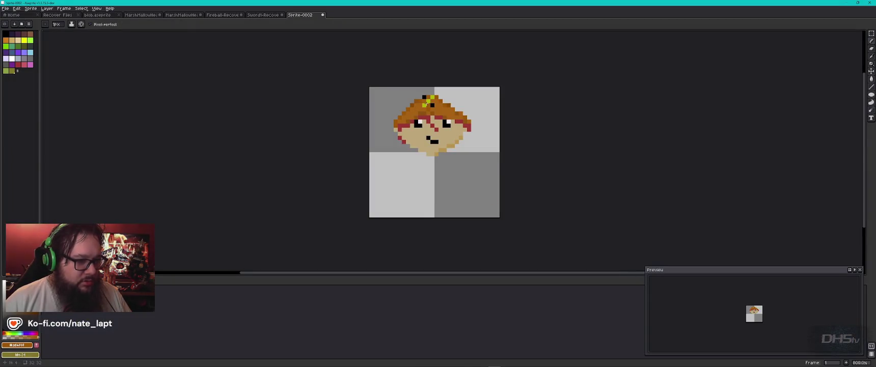
Step: Sample the emblem yellow and draw a diagonal yellow band across the hat, redrawing after undos
{"action": "left_click", "coordinate": [427, 102], "text": "alt"}
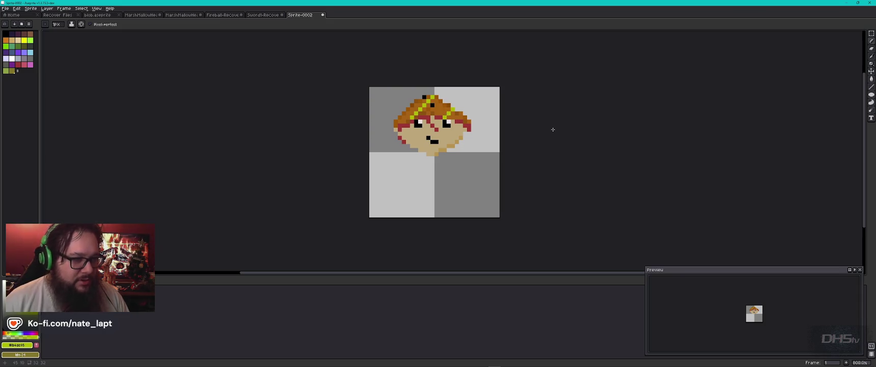
{"action": "key", "text": "ctrl+z"}
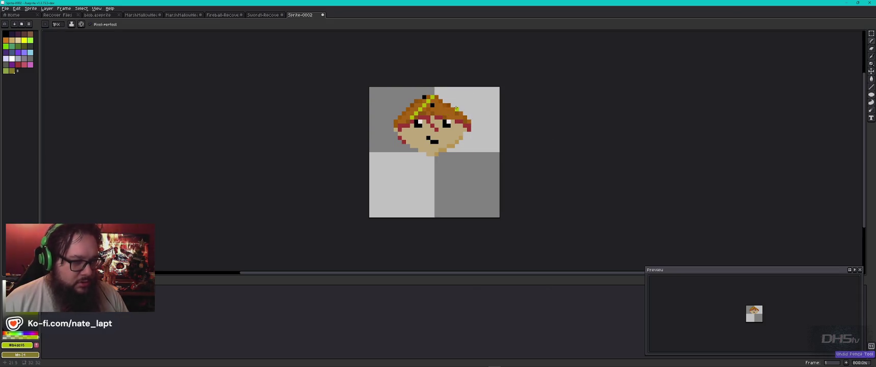
{"action": "left_click_drag", "start_coordinate": [445, 109], "coordinate": [452, 117]}
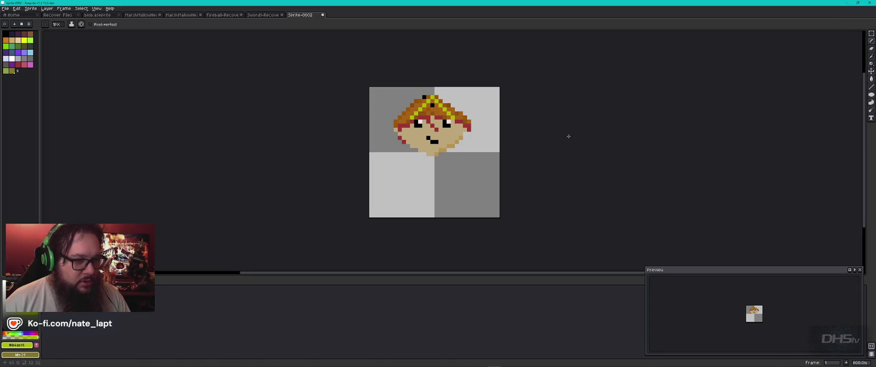
{"action": "key", "text": "ctrl+z"}
{"action": "key", "text": "ctrl+z"}
{"action": "key", "text": "ctrl+z"}
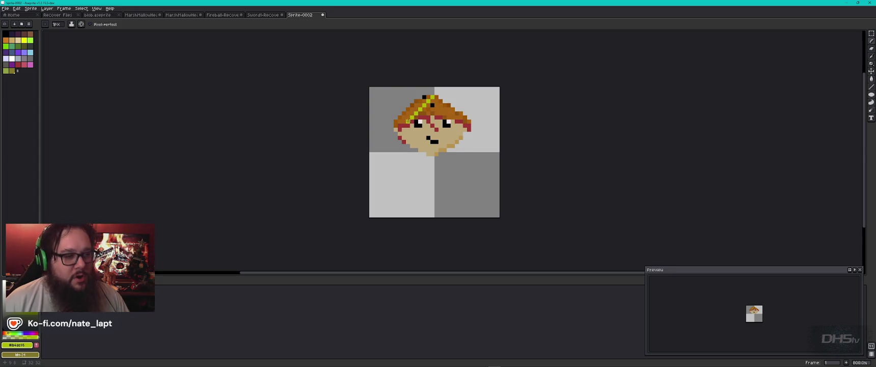
{"action": "left_click", "coordinate": [426, 117]}
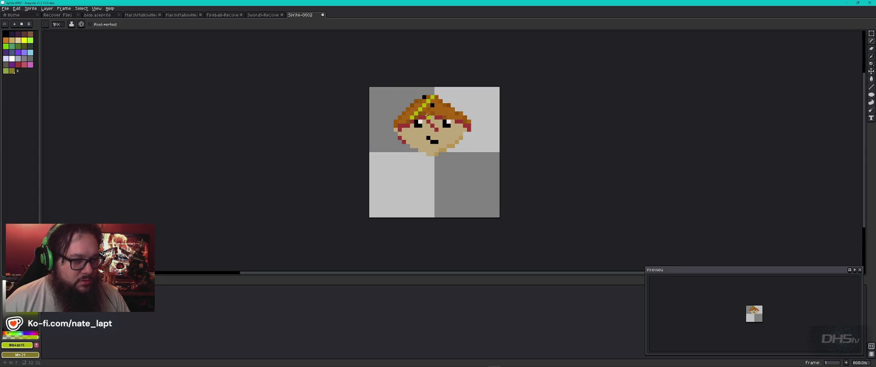
Step: Sample the dark brown hat colour, then switch to the chocolate bar GIF results in Chrome
{"action": "key", "text": "i"}
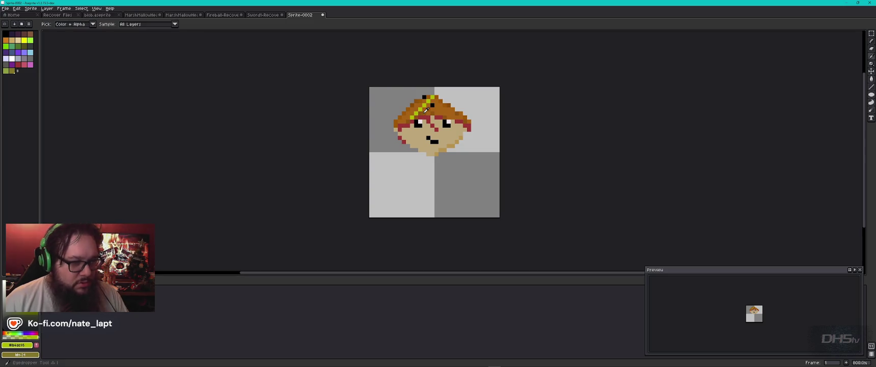
{"action": "left_click", "coordinate": [430, 112]}
{"action": "key", "text": "b"}
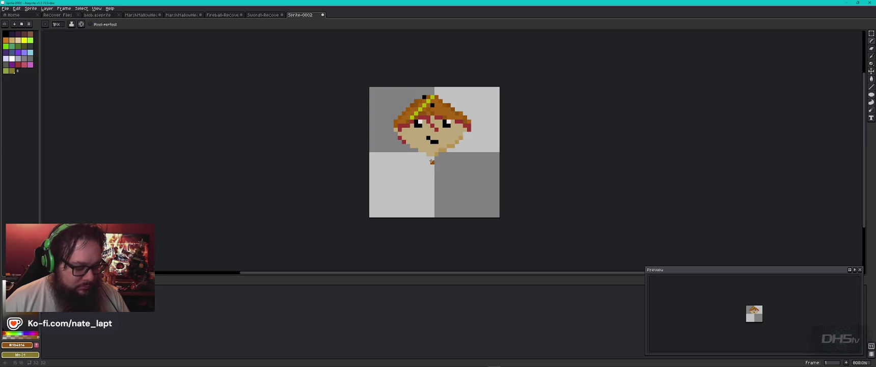
{"action": "key", "text": "alt+Tab"}
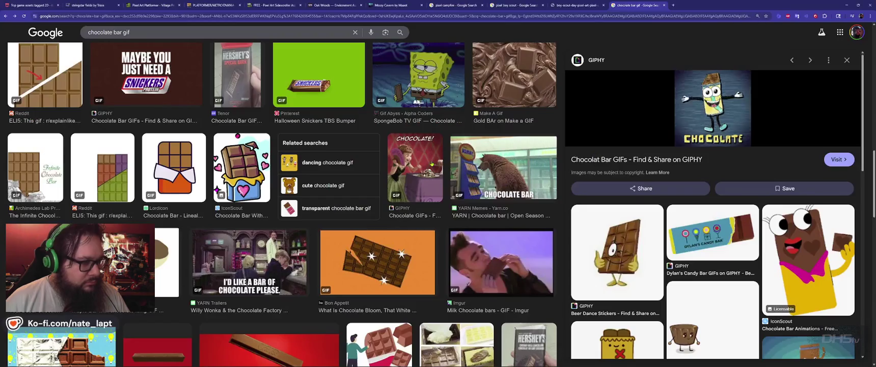
Step: Compare the sprite with the reference and undo the last pencil stroke on the face
{"action": "key", "text": "ctrl+shift+Tab"}
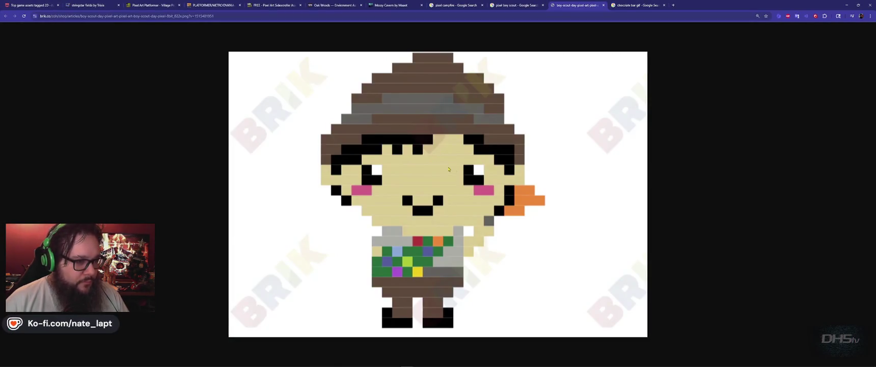
{"action": "key", "text": "alt+Tab"}
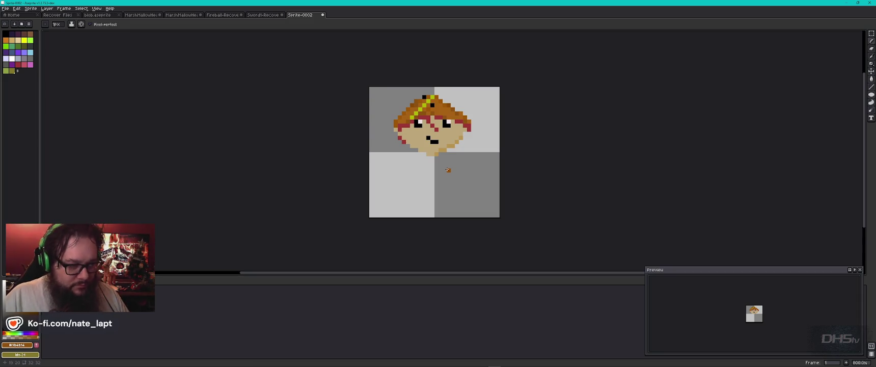
{"action": "left_click", "coordinate": [459, 119], "text": "alt"}
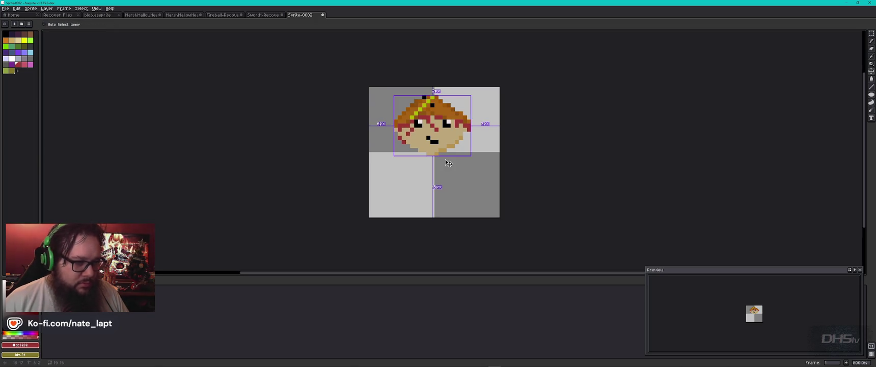
{"action": "key", "text": "ctrl+z"}
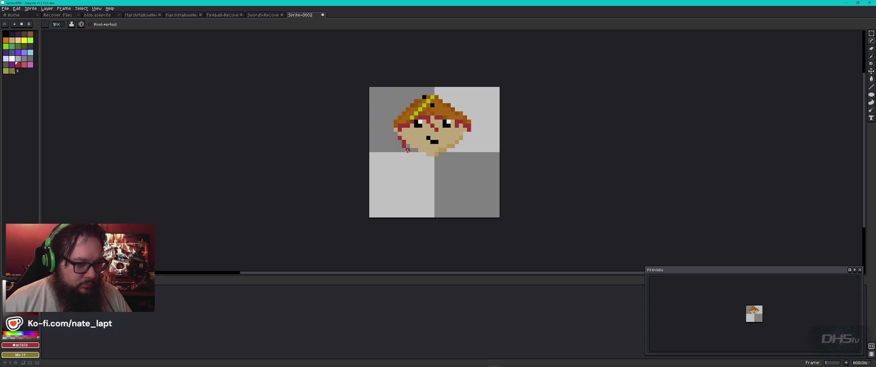
Step: Recheck the reference image and pick the brown palette swatch for the body
{"action": "key", "text": "alt+Tab"}
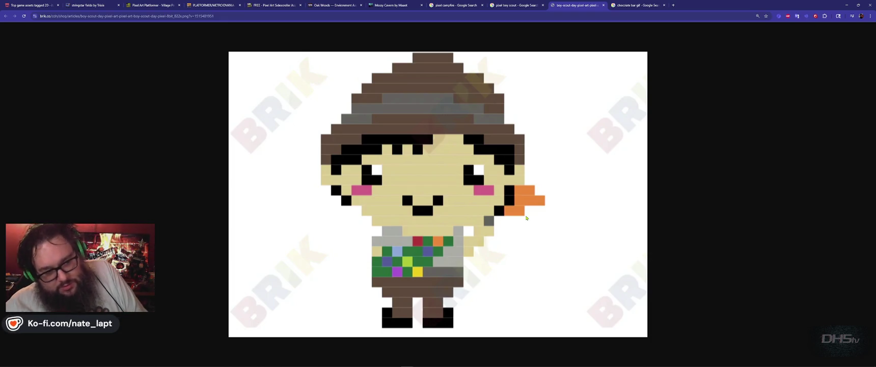
{"action": "key", "text": "alt+Tab"}
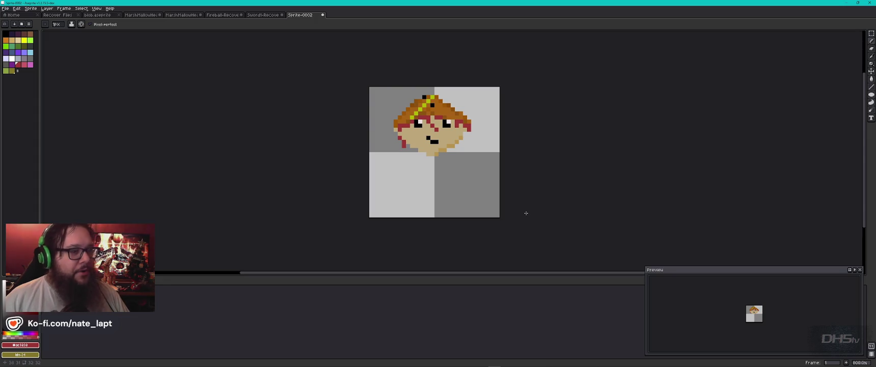
{"action": "key", "text": "alt+Tab"}
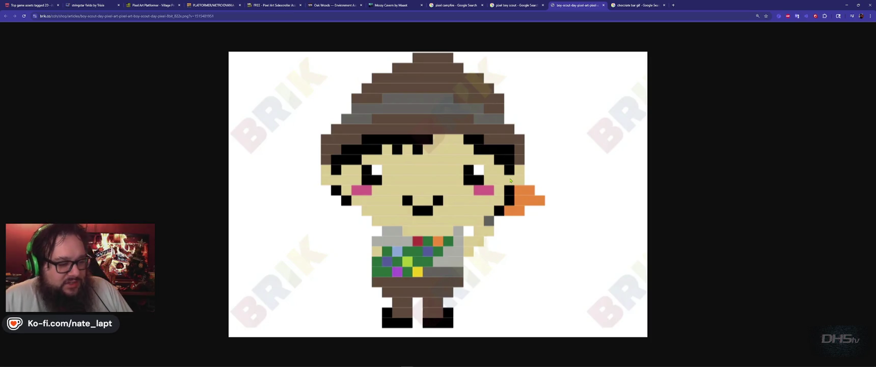
{"action": "key", "text": "alt+Tab"}
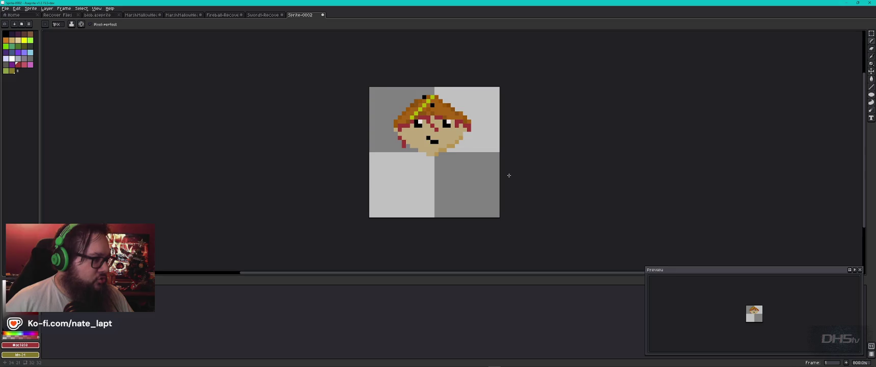
{"action": "left_click", "coordinate": [30, 34]}
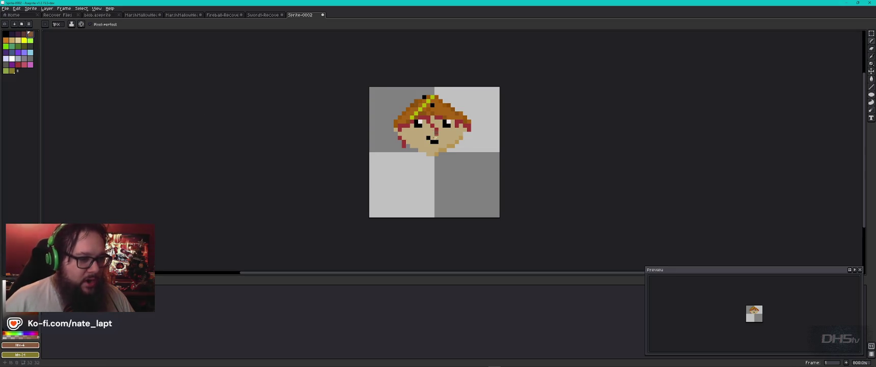
{"action": "left_click", "coordinate": [871, 33]}
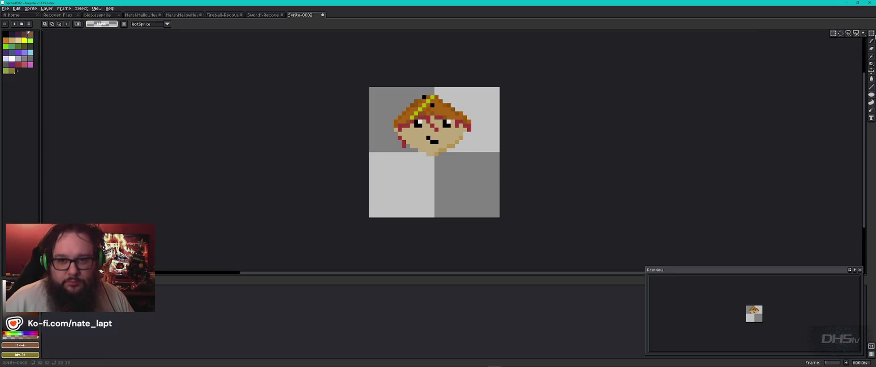
Step: Draw a filled brown rectangle as the torso directly beneath the scout's head
{"action": "left_click", "coordinate": [871, 80]}
{"action": "left_click", "coordinate": [871, 95]}
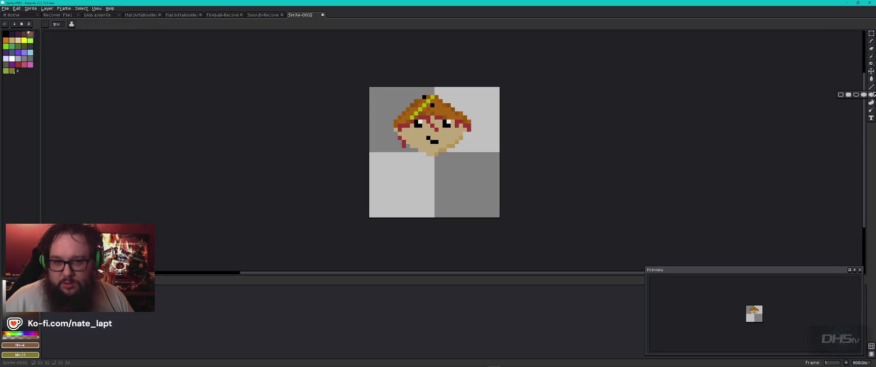
{"action": "left_click", "coordinate": [848, 95]}
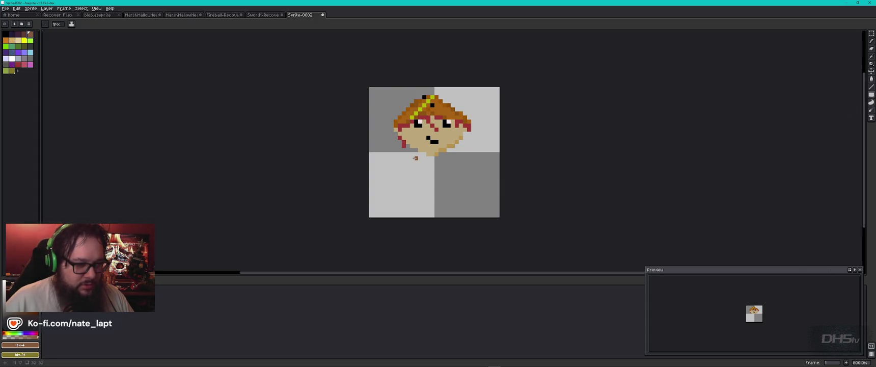
{"action": "mouse_move", "coordinate": [415, 158]}
{"action": "left_mouse_down"}
{"action": "mouse_move", "coordinate": [447, 161]}
{"action": "mouse_move", "coordinate": [447, 188]}
{"action": "left_mouse_up"}
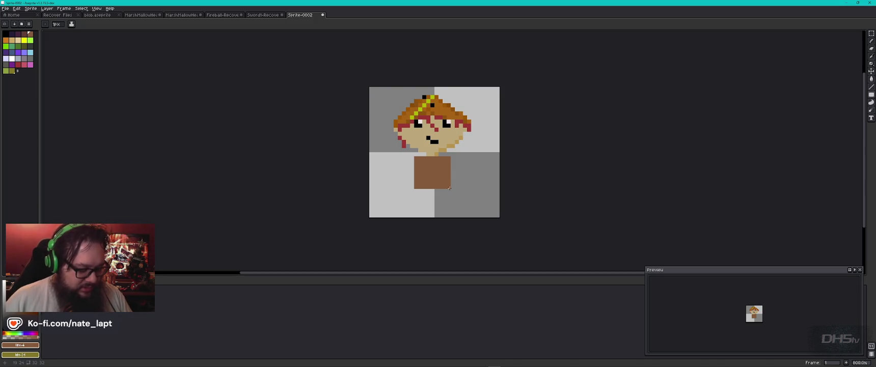
{"action": "key", "text": "e"}
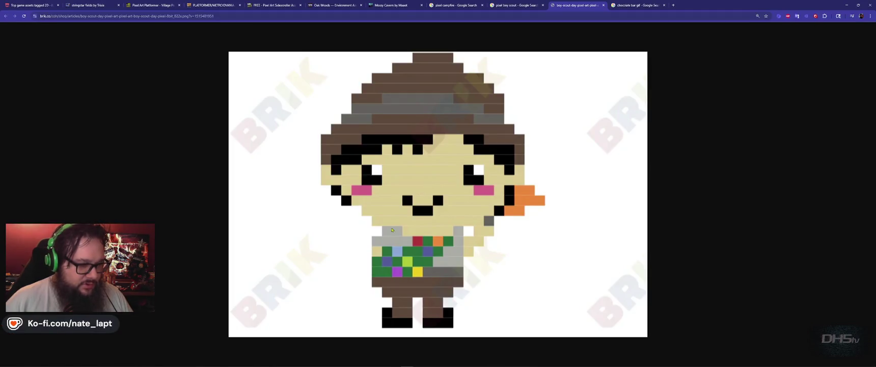
{"action": "key", "text": "alt+Tab"}
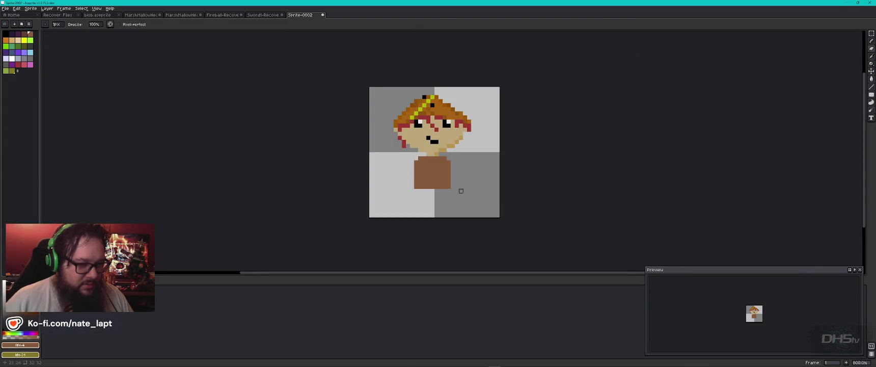
{"action": "key", "text": "alt+Tab"}
{"action": "key", "text": "alt+Tab"}
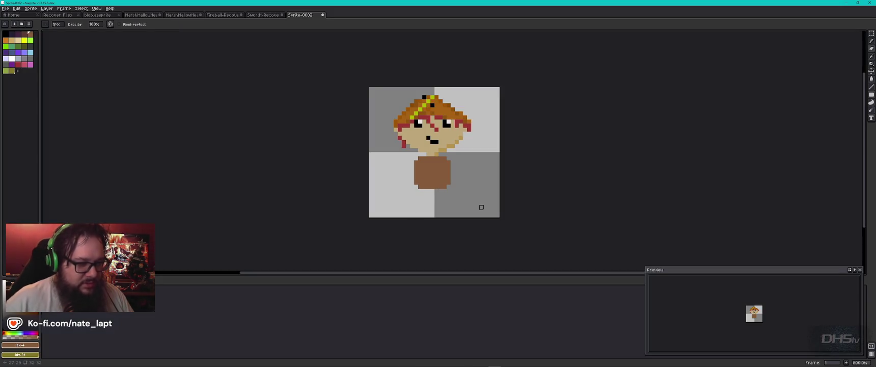
{"action": "key", "text": "alt+Tab"}
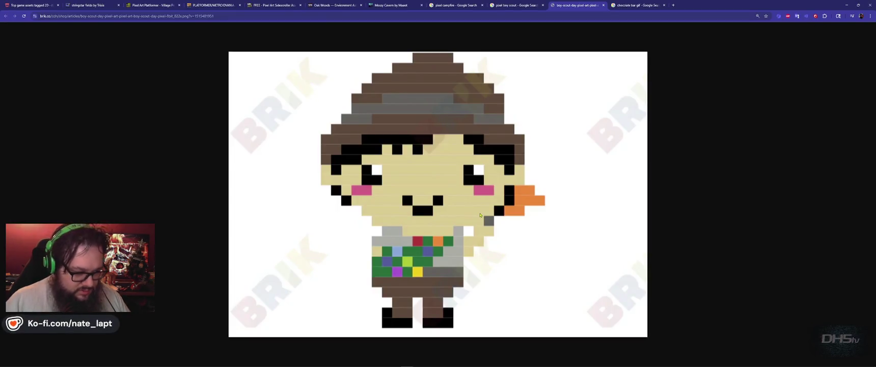
{"action": "key", "text": "alt+Tab"}
{"action": "key", "text": "i"}
{"action": "left_click", "coordinate": [424, 166]}
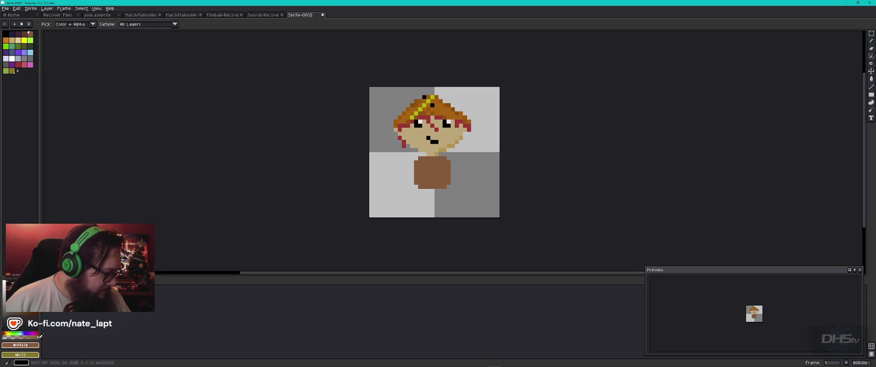
{"action": "left_click", "coordinate": [32, 345]}
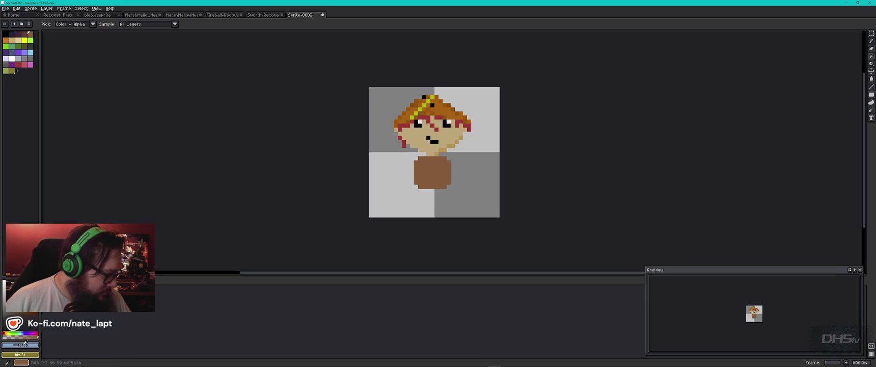
{"action": "left_click", "coordinate": [21, 345]}
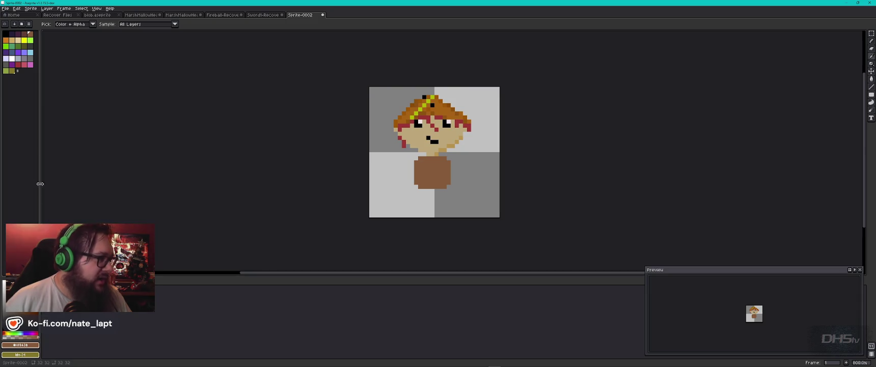
{"action": "left_click", "coordinate": [93, 25]}
{"action": "left_click", "coordinate": [121, 28]}
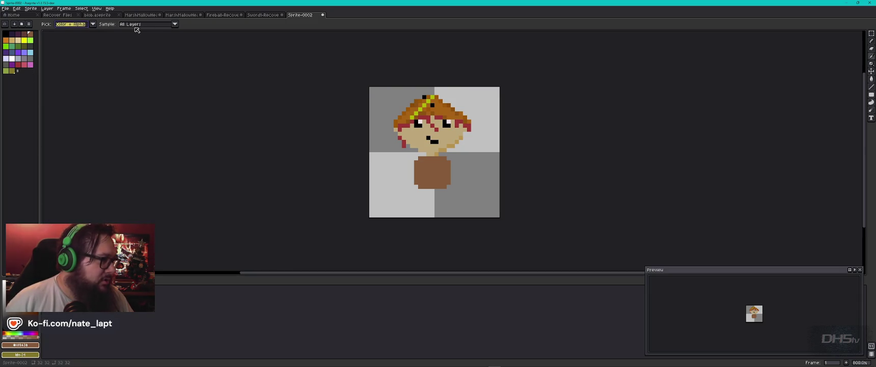
{"action": "left_click", "coordinate": [32, 10]}
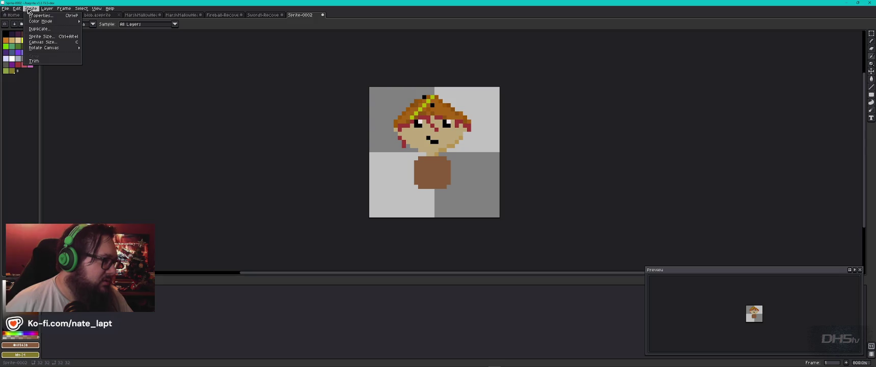
{"action": "left_click", "coordinate": [45, 68]}
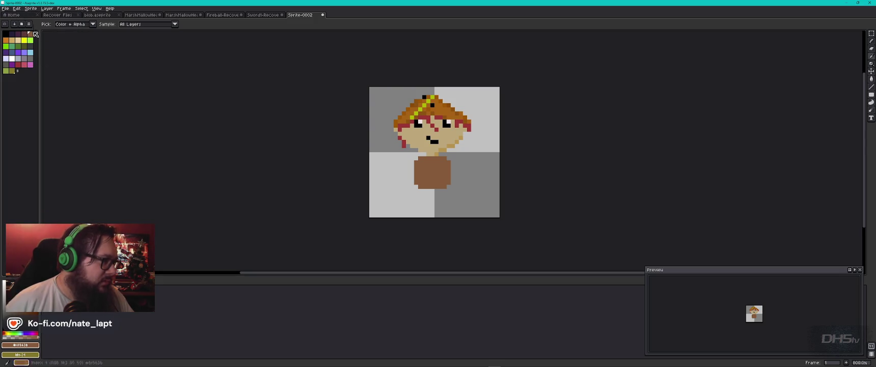